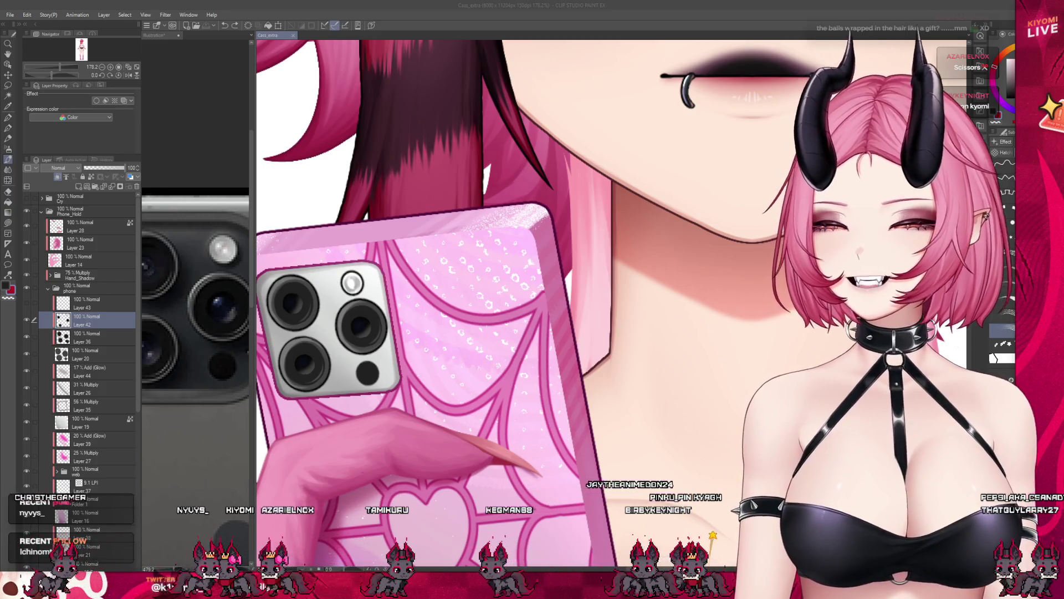
pyautogui.scroll(-3, 499, 292)
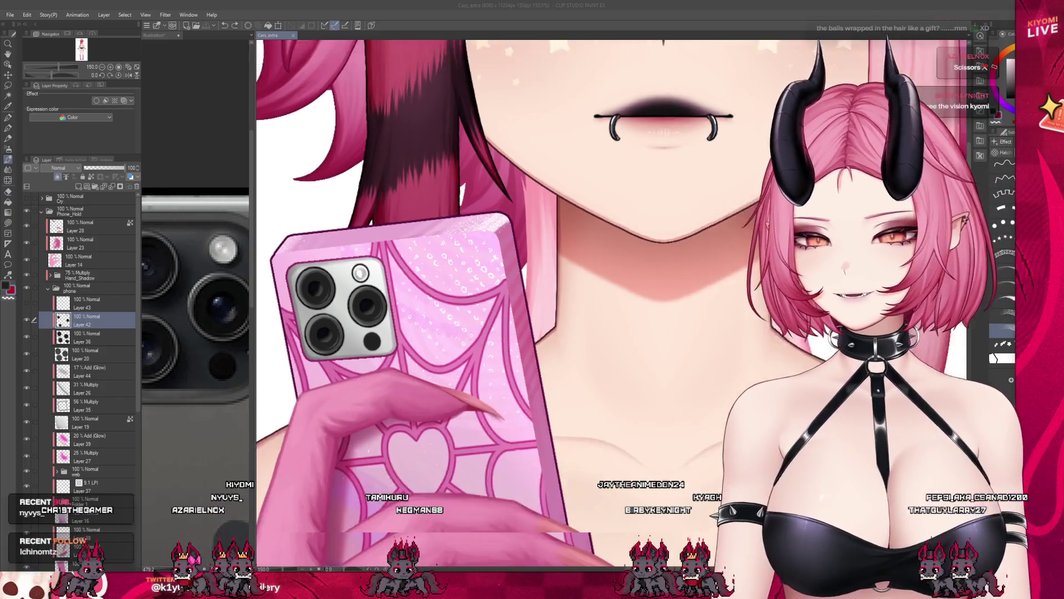
pyautogui.scroll(3, 499, 291)
pyautogui.scroll(3, 499, 291)
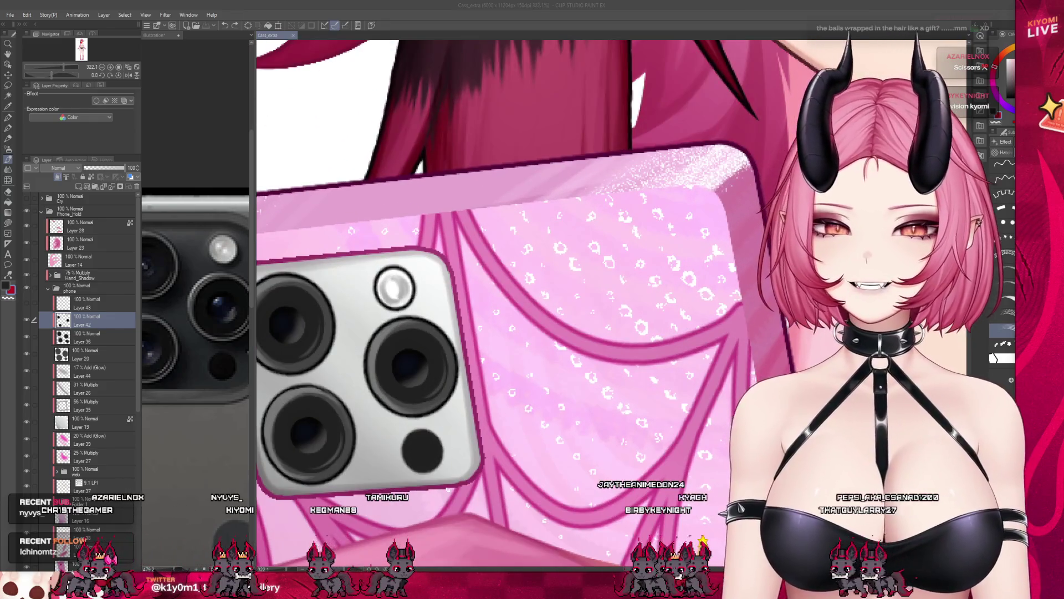
# Step: Paint over the flash circle, change tool and select the lens shading layer
pyautogui.click(394, 290)
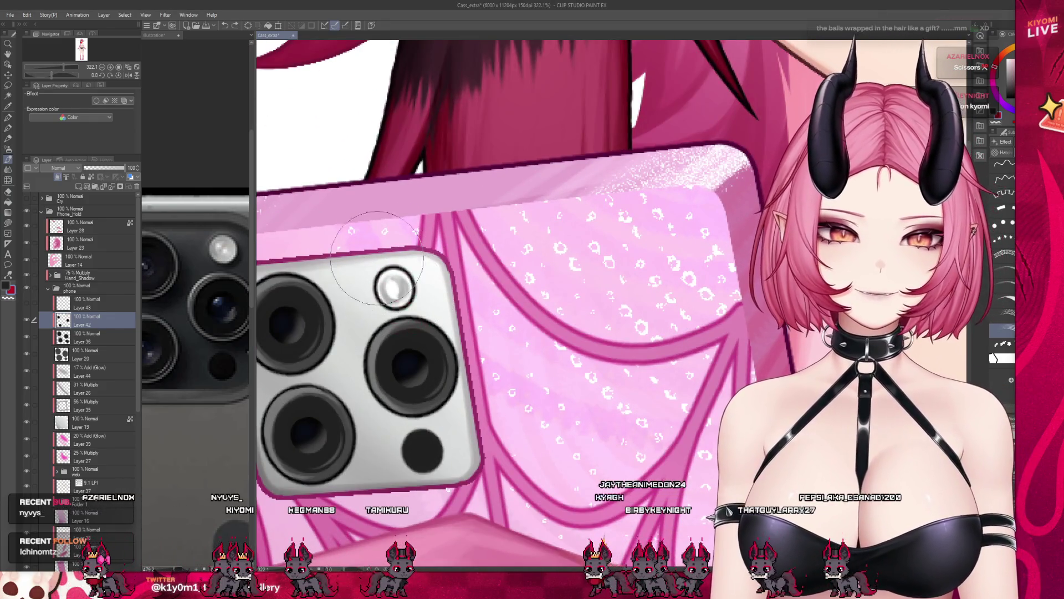
pyautogui.click(9, 139)
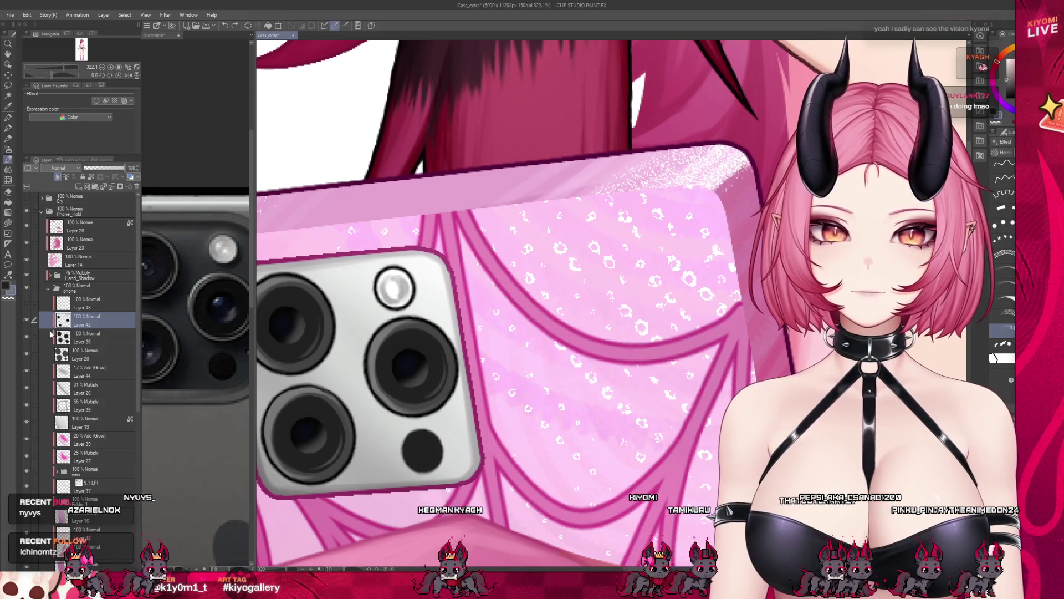
pyautogui.click(84, 336)
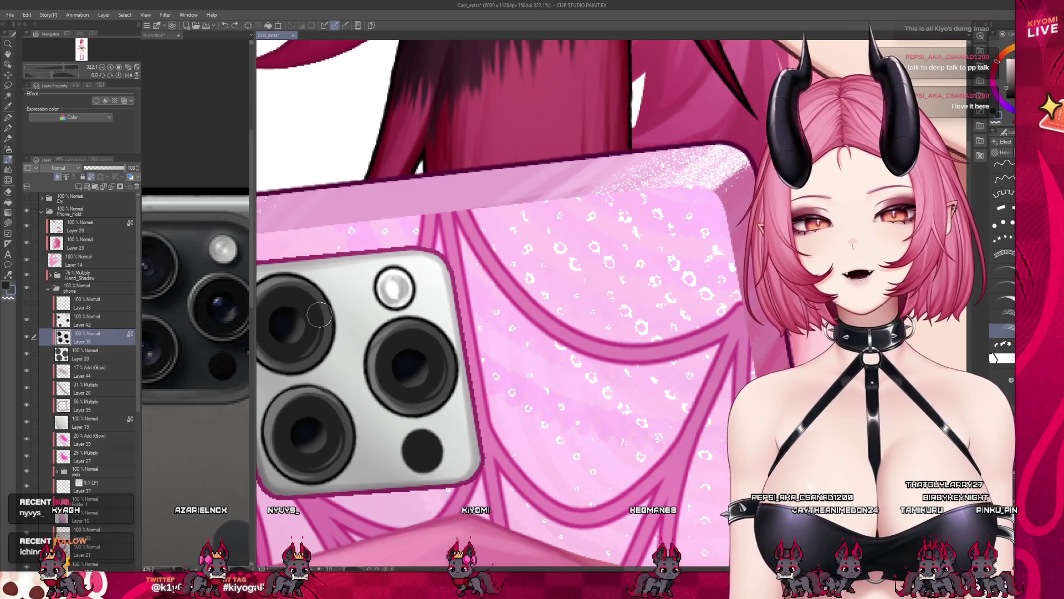
pyautogui.scroll(-3, 499, 354)
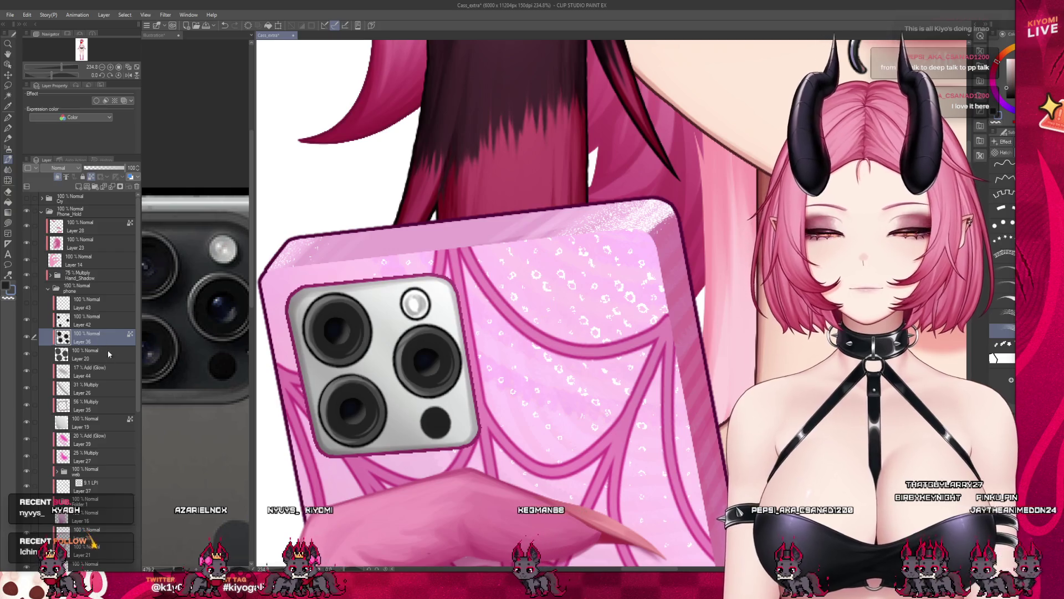
pyautogui.click(92, 321)
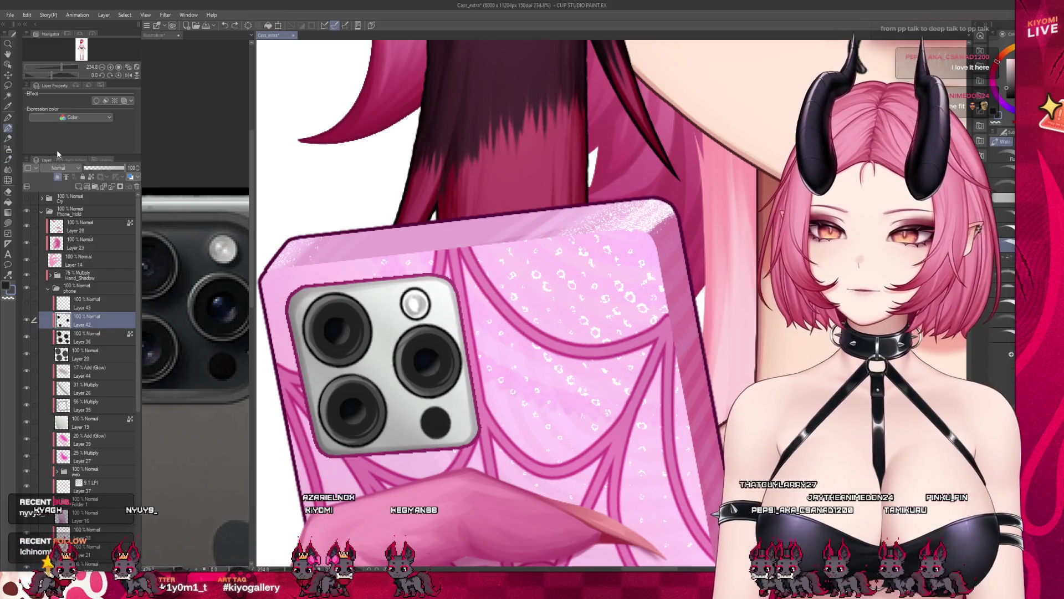
pyautogui.scroll(2, 454, 279)
pyautogui.scroll(1, 453, 279)
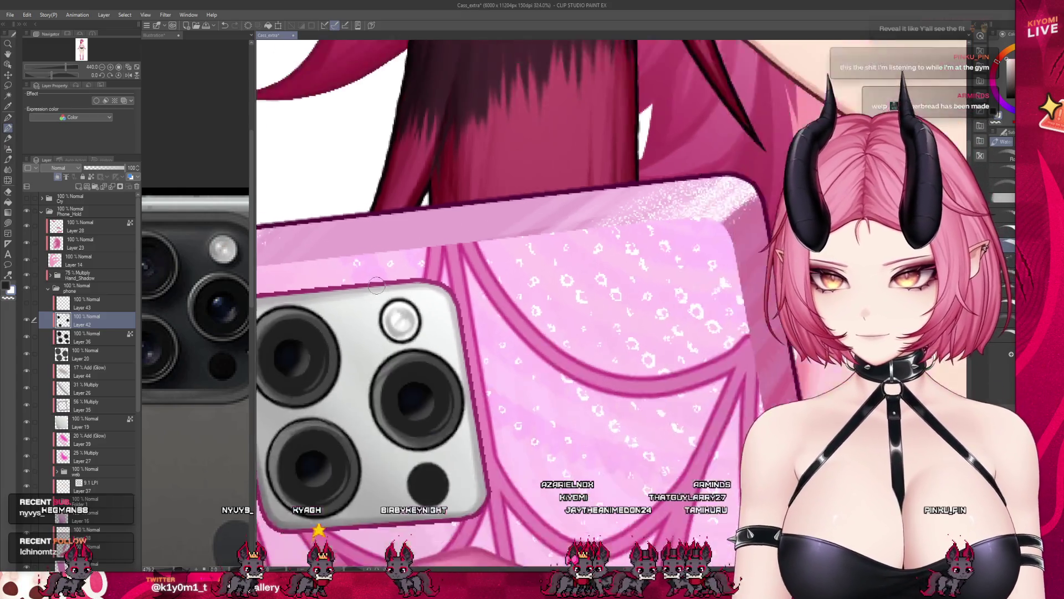
pyautogui.scroll(-4, 412, 333)
pyautogui.scroll(-3, 412, 333)
pyautogui.scroll(2, 415, 297)
pyautogui.scroll(3, 415, 297)
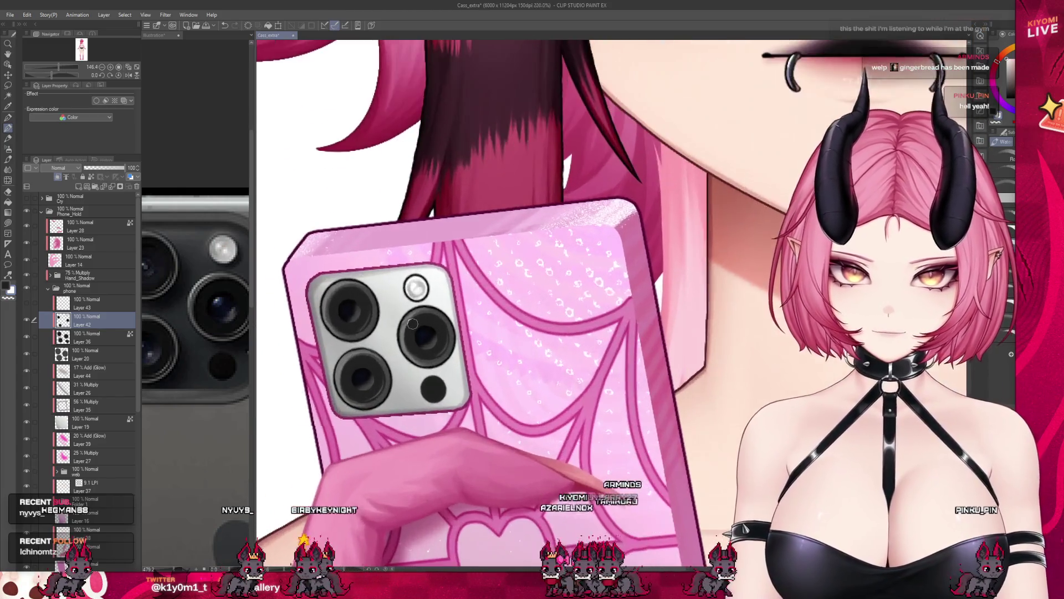
pyautogui.scroll(2, 415, 297)
pyautogui.scroll(2, 433, 349)
pyautogui.scroll(2, 450, 389)
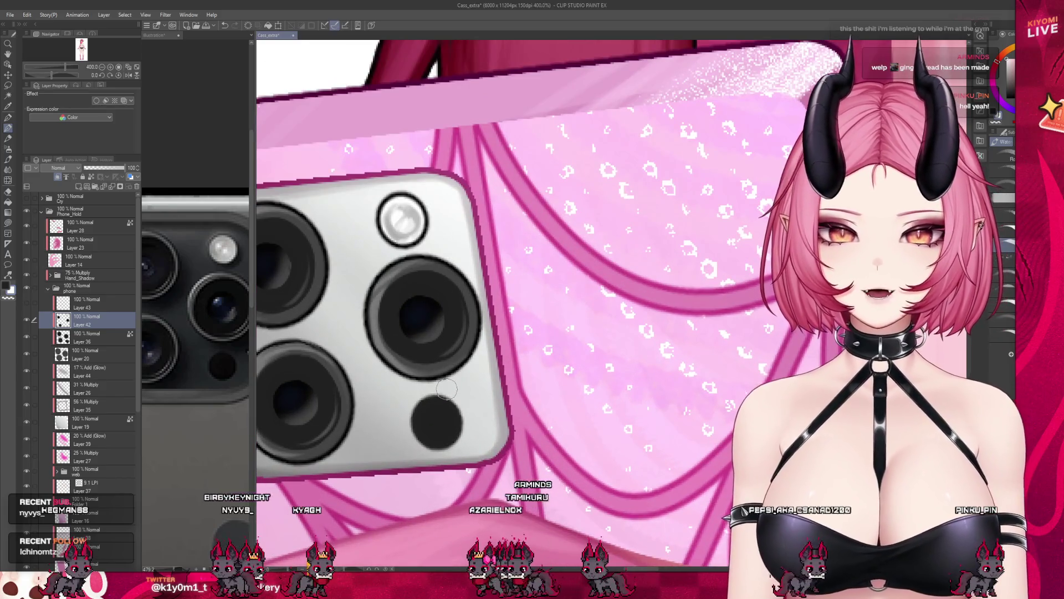
pyautogui.click(100, 336)
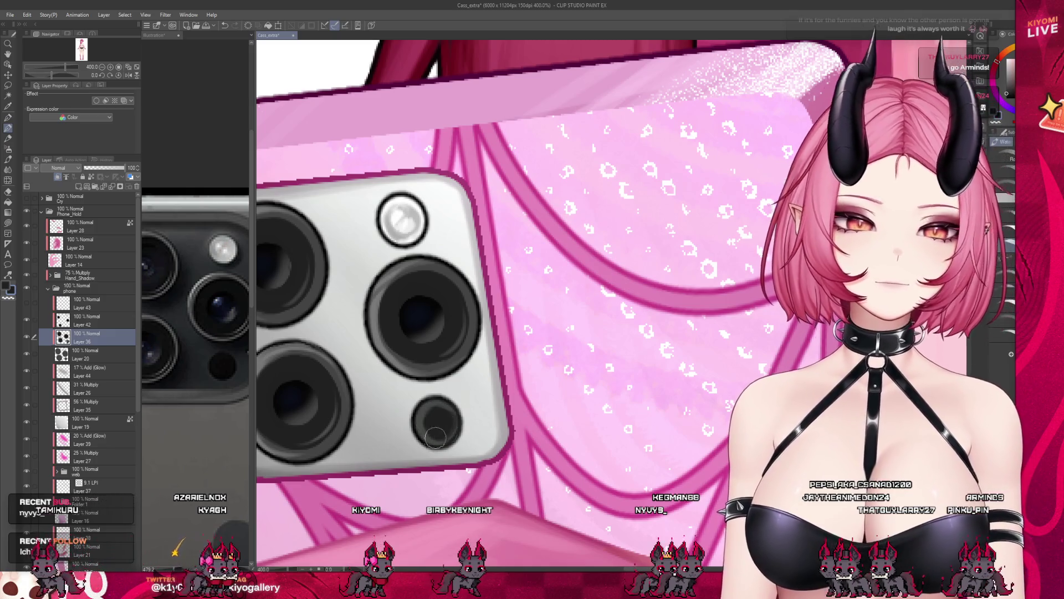
pyautogui.scroll(-3, 466, 359)
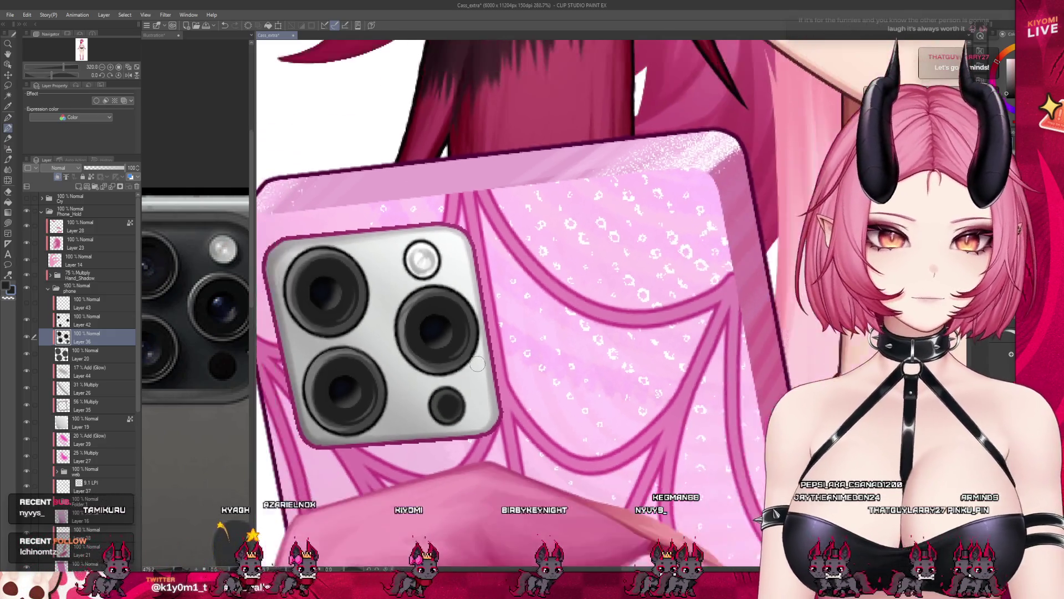
pyautogui.scroll(-3, 466, 359)
pyautogui.scroll(-3, 467, 359)
pyautogui.scroll(-2, 466, 359)
pyautogui.scroll(-2, 456, 325)
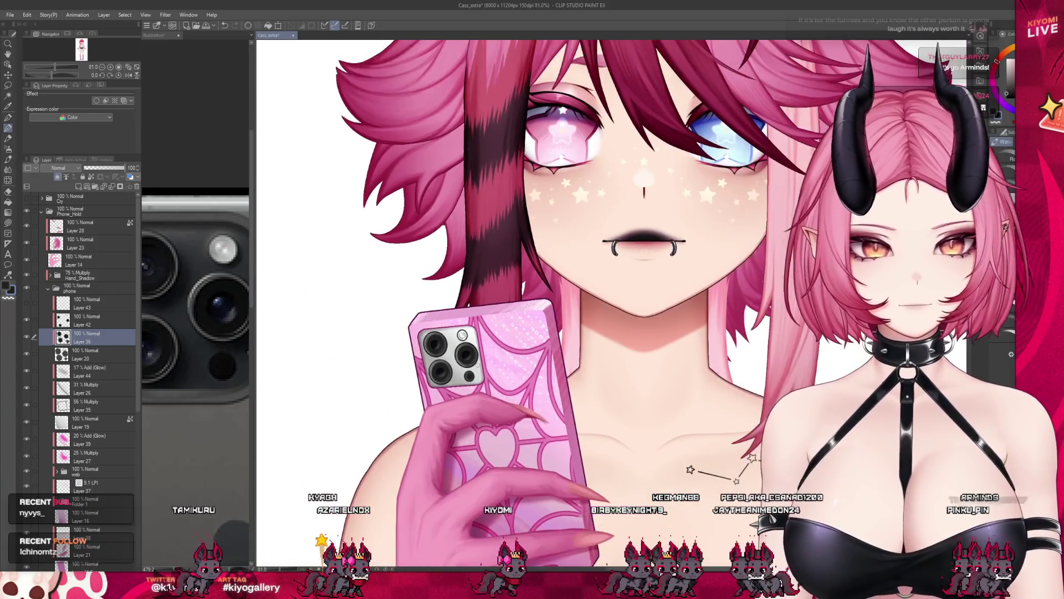
pyautogui.scroll(2, 456, 324)
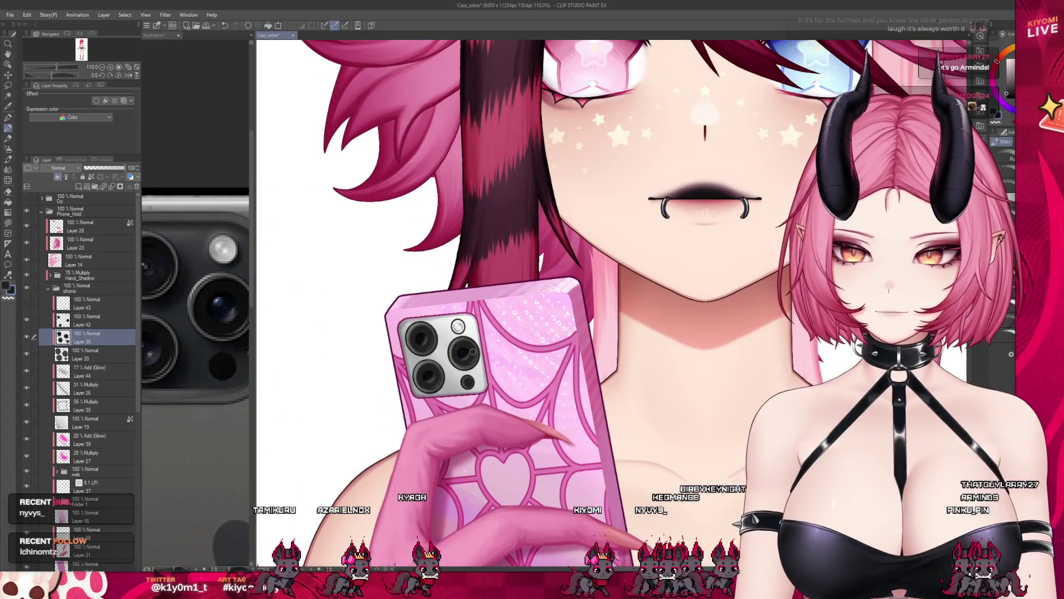
pyautogui.scroll(2, 457, 326)
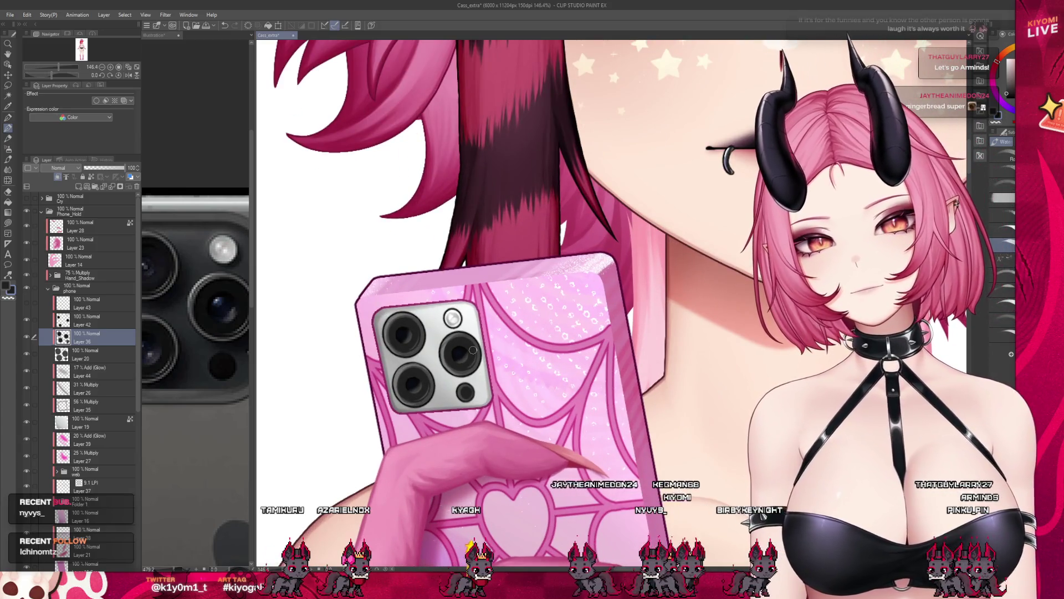
pyautogui.scroll(-3, 473, 351)
pyautogui.scroll(-2, 472, 351)
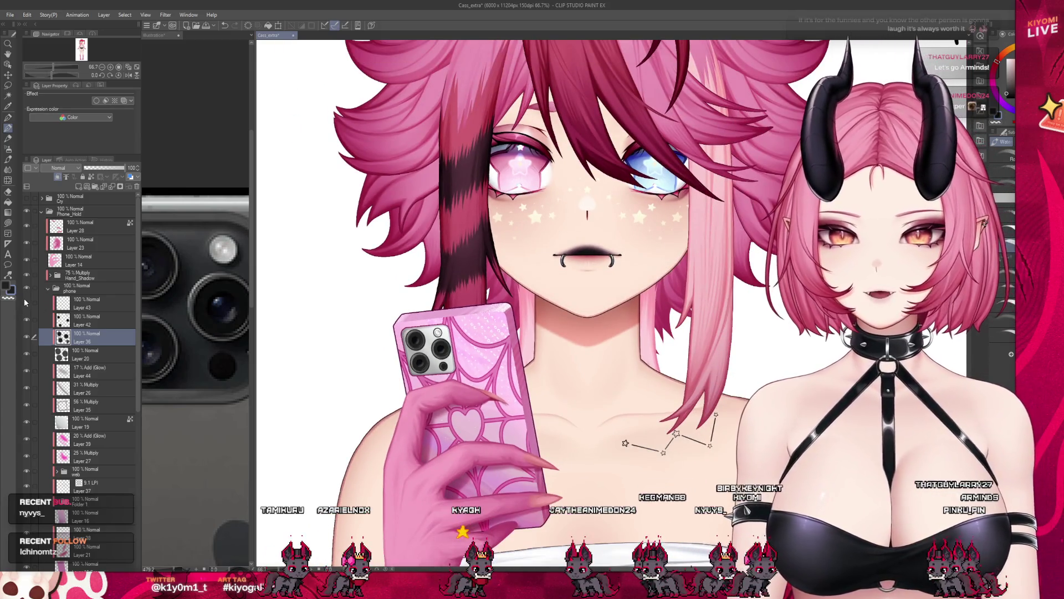
pyautogui.scroll(-3, 472, 352)
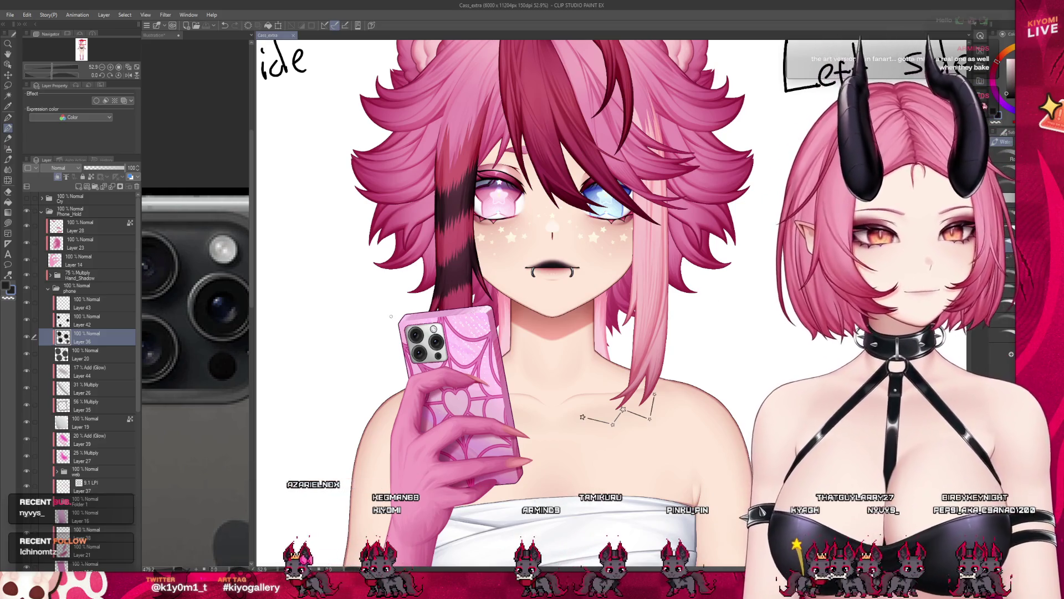
pyautogui.scroll(-3, 541, 291)
pyautogui.scroll(4, 541, 292)
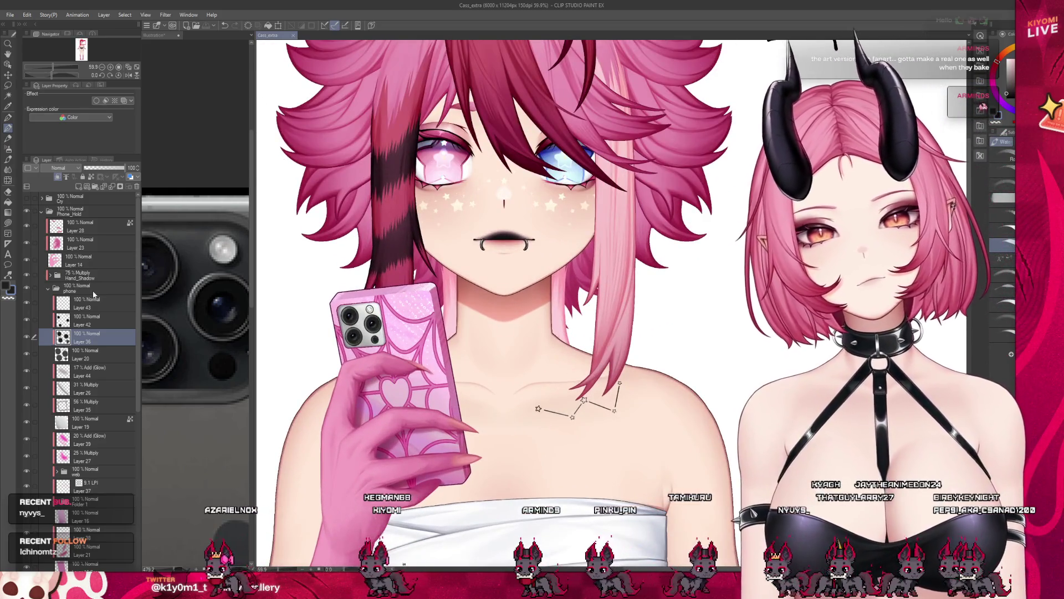
pyautogui.click(95, 297)
pyautogui.click(86, 369)
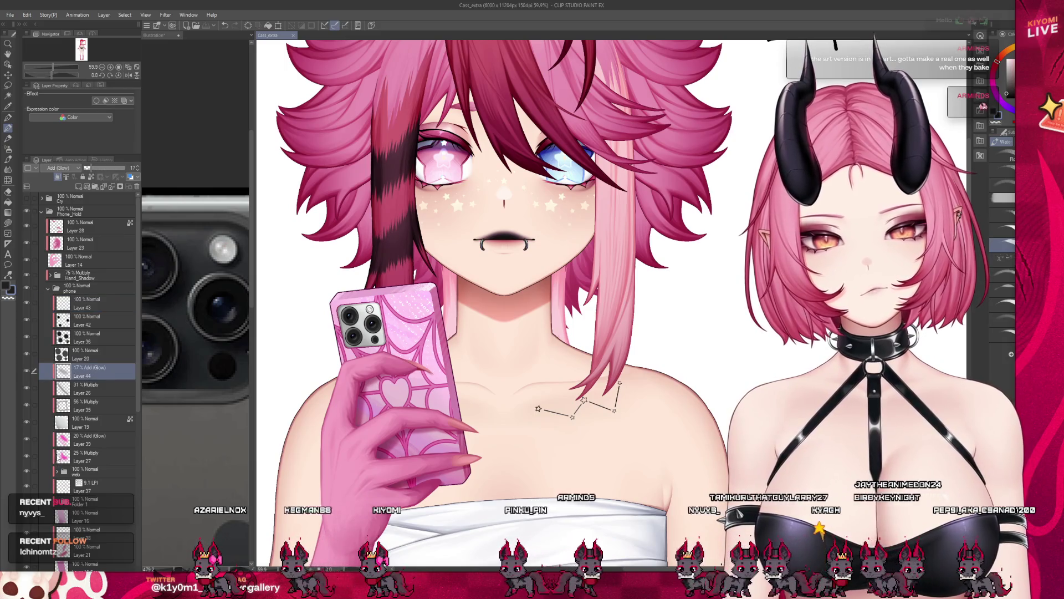
pyautogui.click(83, 453)
pyautogui.scroll(-3, 541, 291)
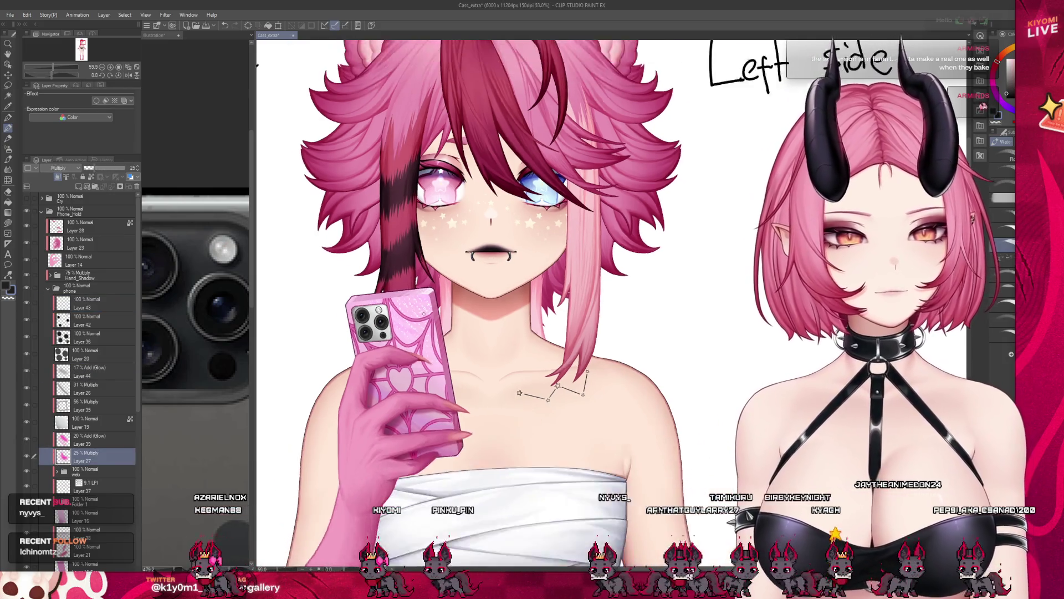
pyautogui.scroll(-3, 540, 291)
pyautogui.scroll(-2, 541, 291)
pyautogui.scroll(2, 540, 291)
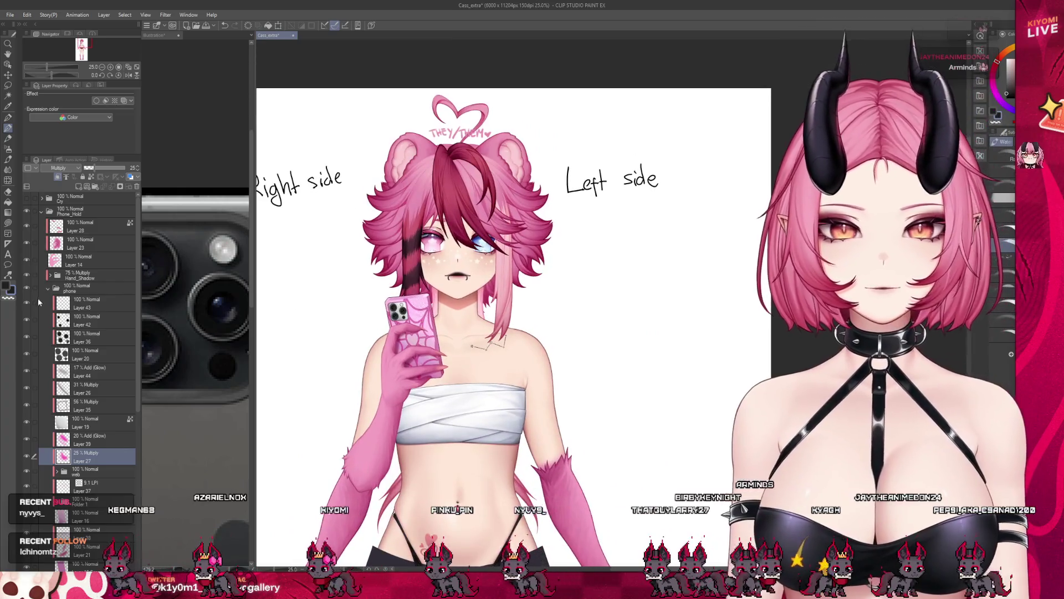
pyautogui.click(94, 292)
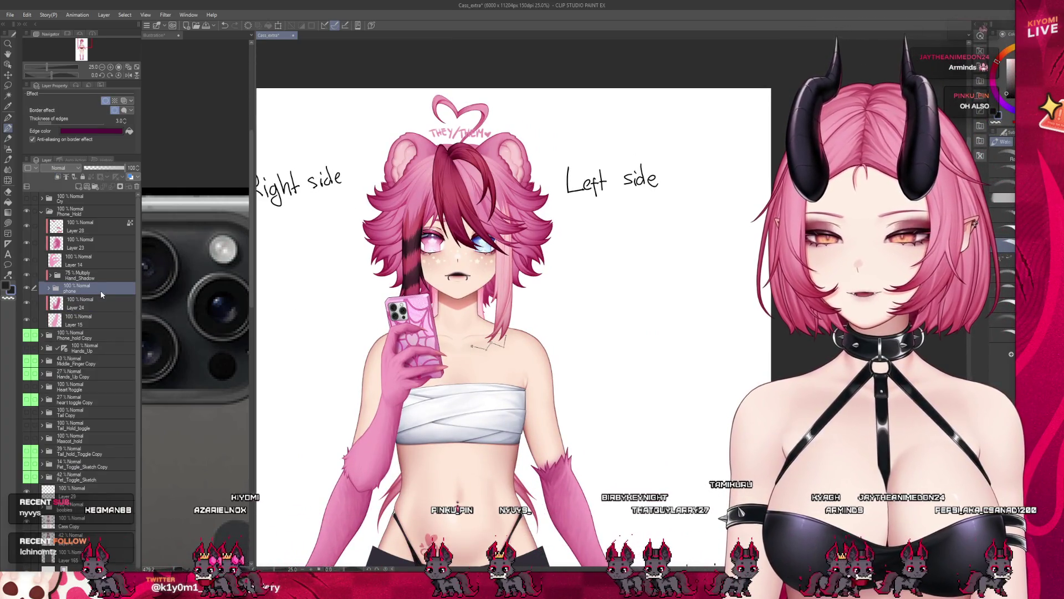
# Step: Create a Charms folder above Hand_Shadow with a new layer inside, and reveal the chain charm sketch
pyautogui.click(94, 190)
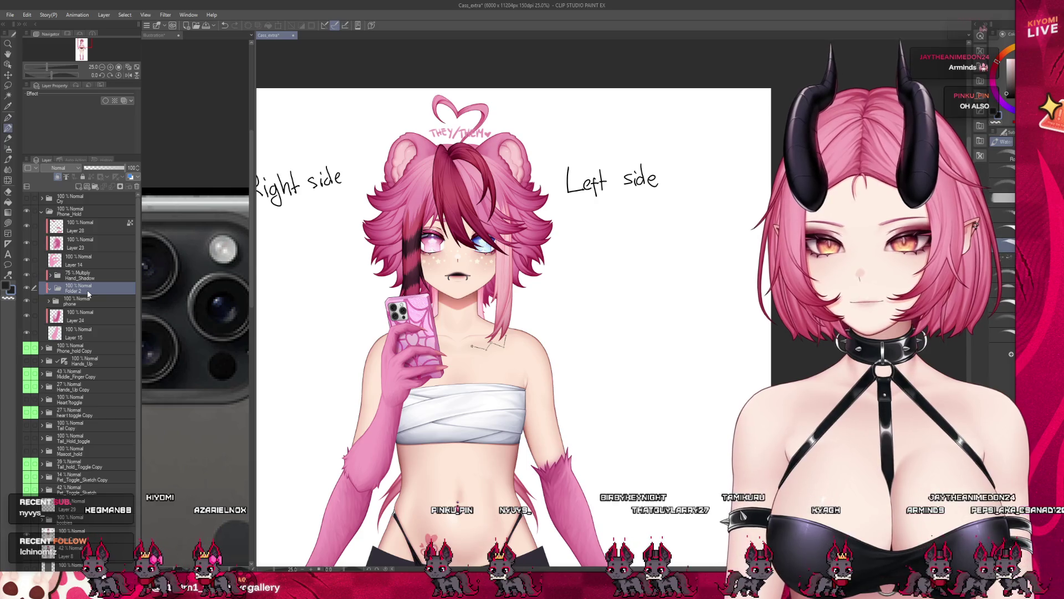
pyautogui.click(89, 293)
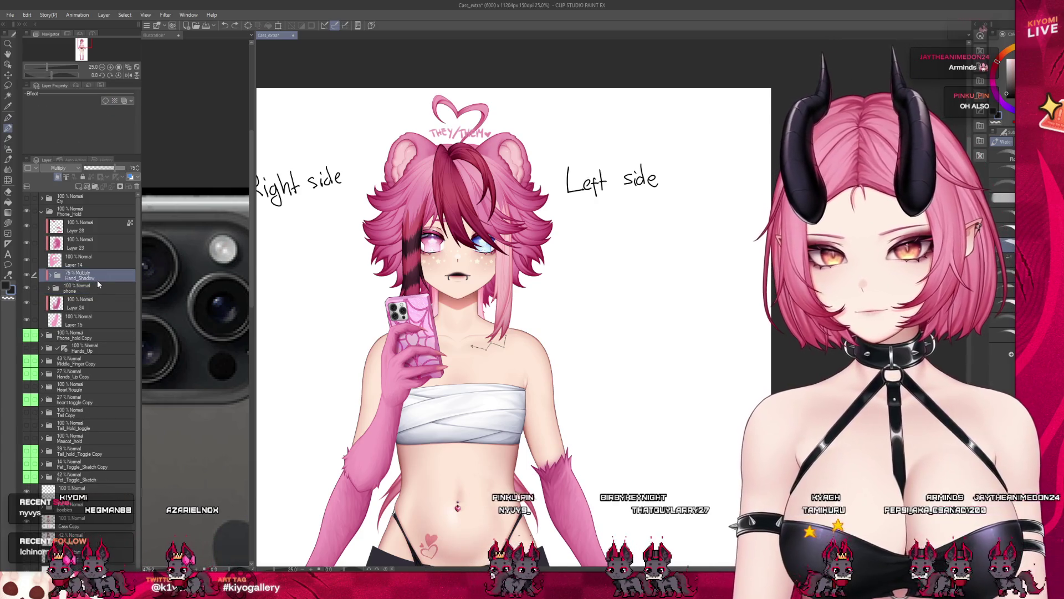
pyautogui.moveTo(96, 275); pyautogui.dragTo(97, 285)
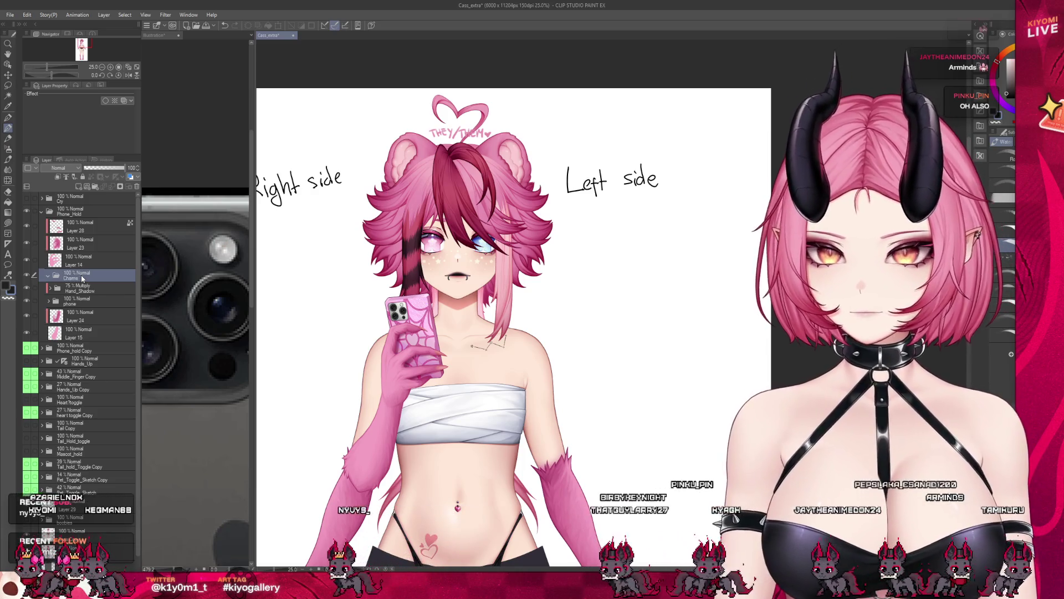
pyautogui.hotkey('ctrl', 'shift', 'n')
pyautogui.scroll(5, 499, 250)
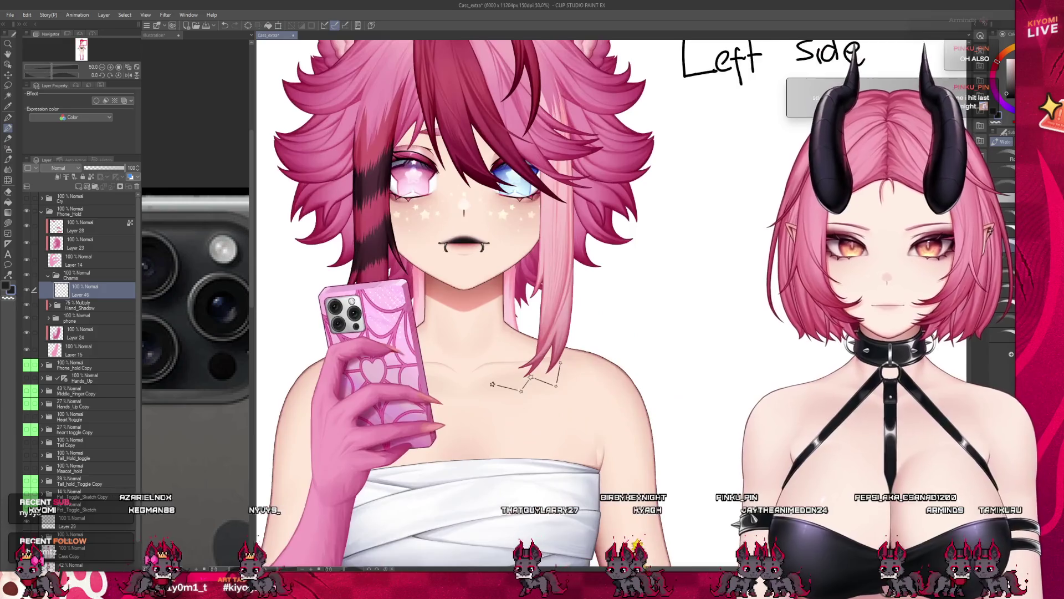
pyautogui.scroll(3, 541, 292)
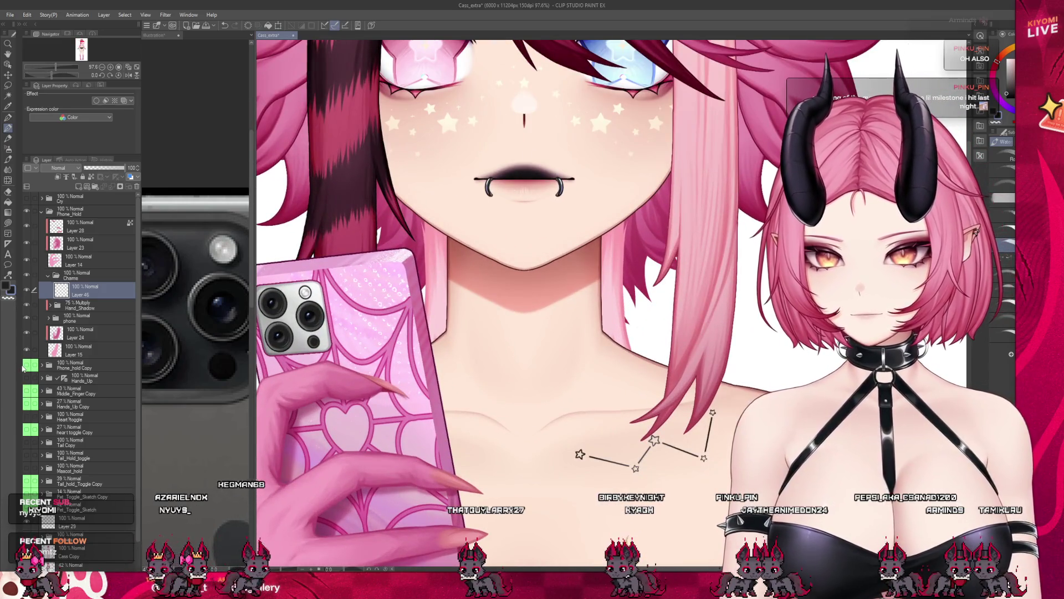
pyautogui.click(28, 214)
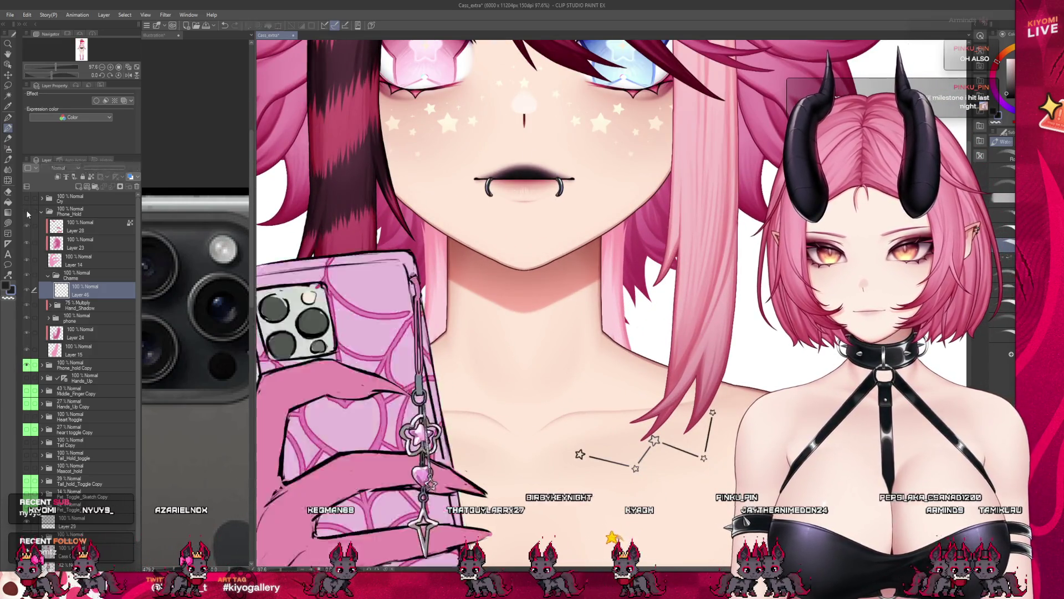
pyautogui.scroll(4, 541, 250)
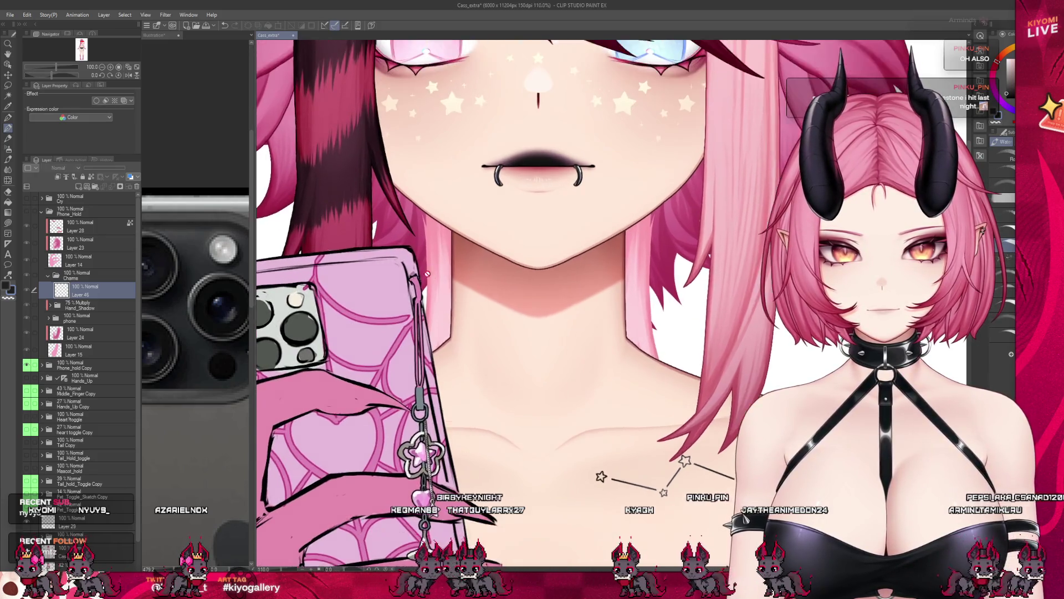
pyautogui.scroll(2, 420, 282)
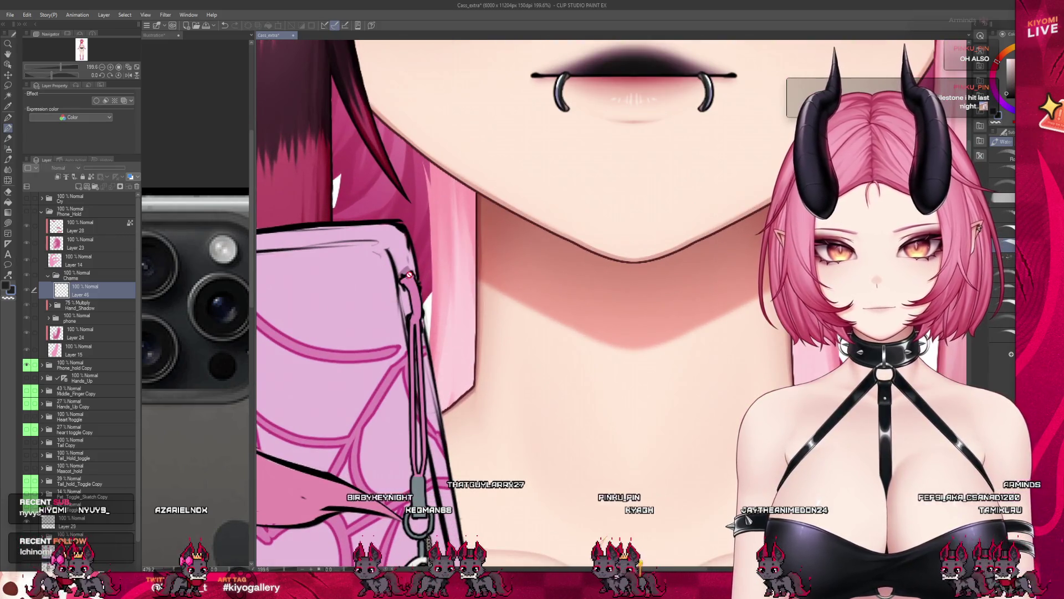
# Step: Show the rendered glittery phone, expand its folder and add a new detail layer inside
pyautogui.click(27, 214)
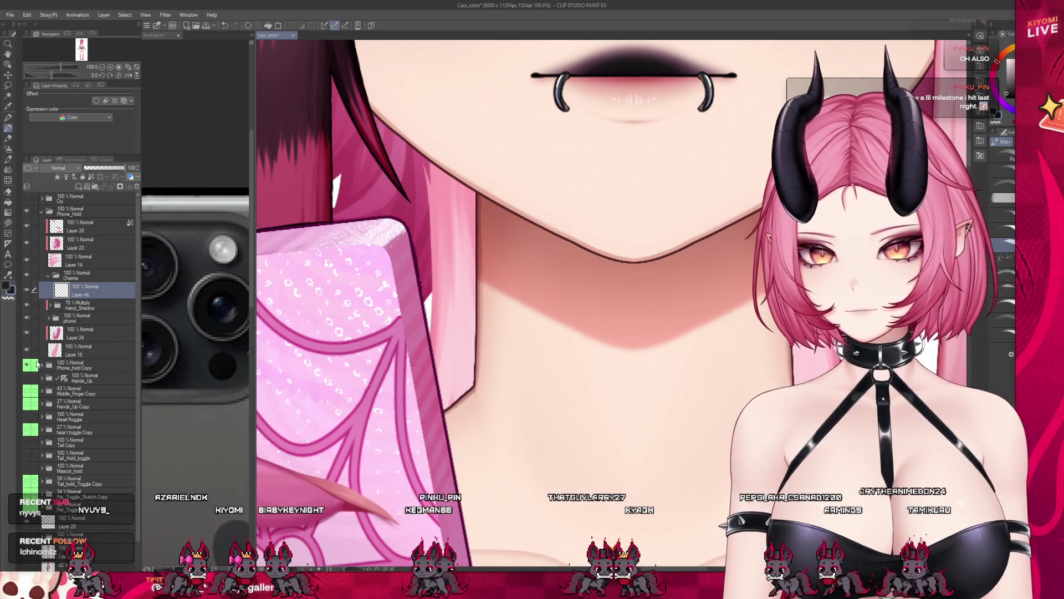
pyautogui.click(74, 320)
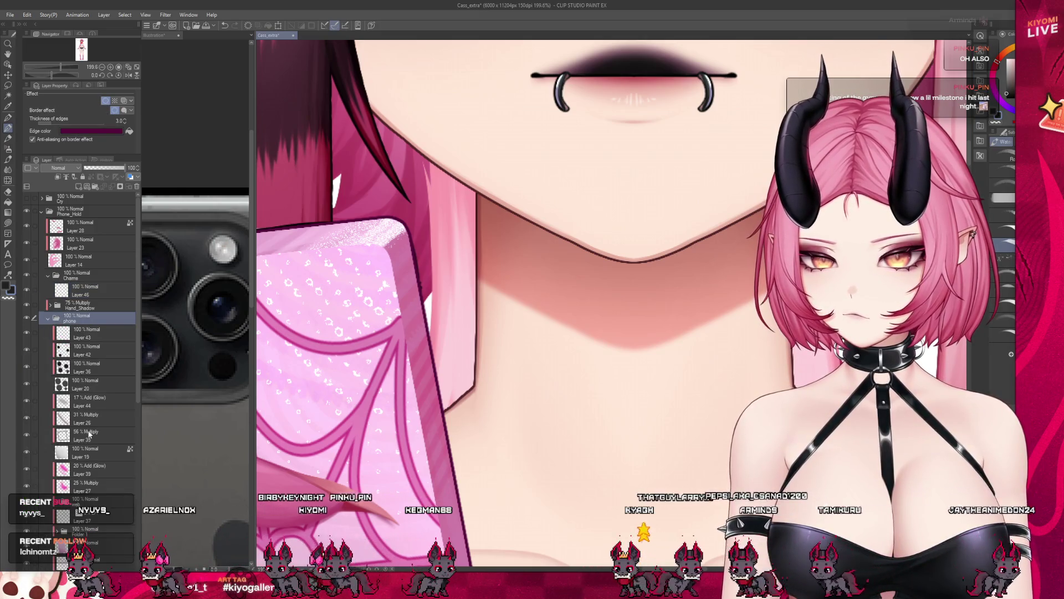
pyautogui.scroll(-3, 89, 433)
pyautogui.scroll(-3, 89, 433)
pyautogui.click(86, 476)
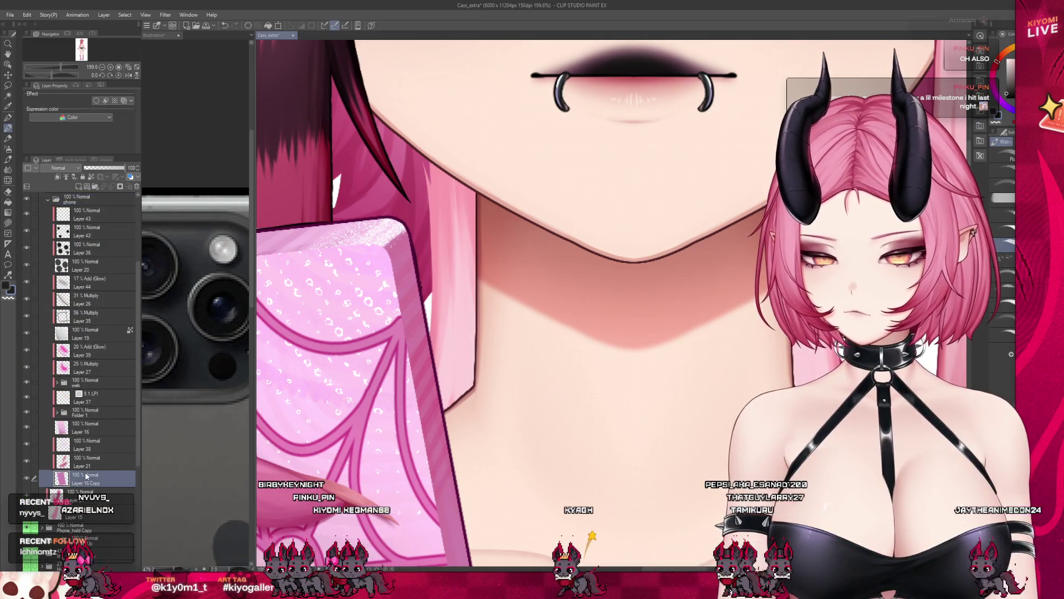
pyautogui.hotkey('ctrl', 'shift', 'n')
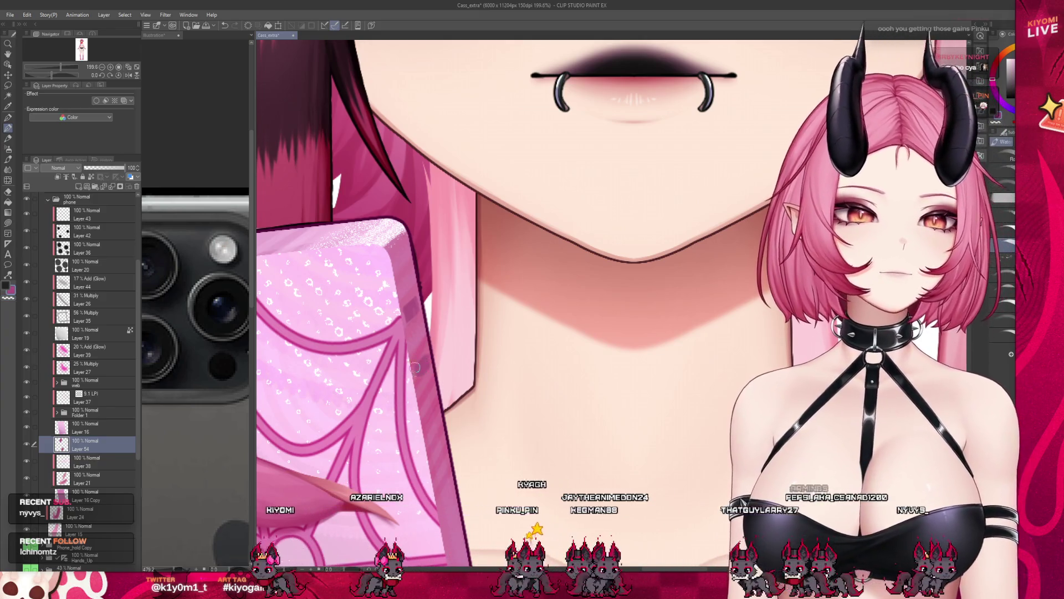
pyautogui.scroll(-3, 452, 335)
pyautogui.scroll(-3, 453, 334)
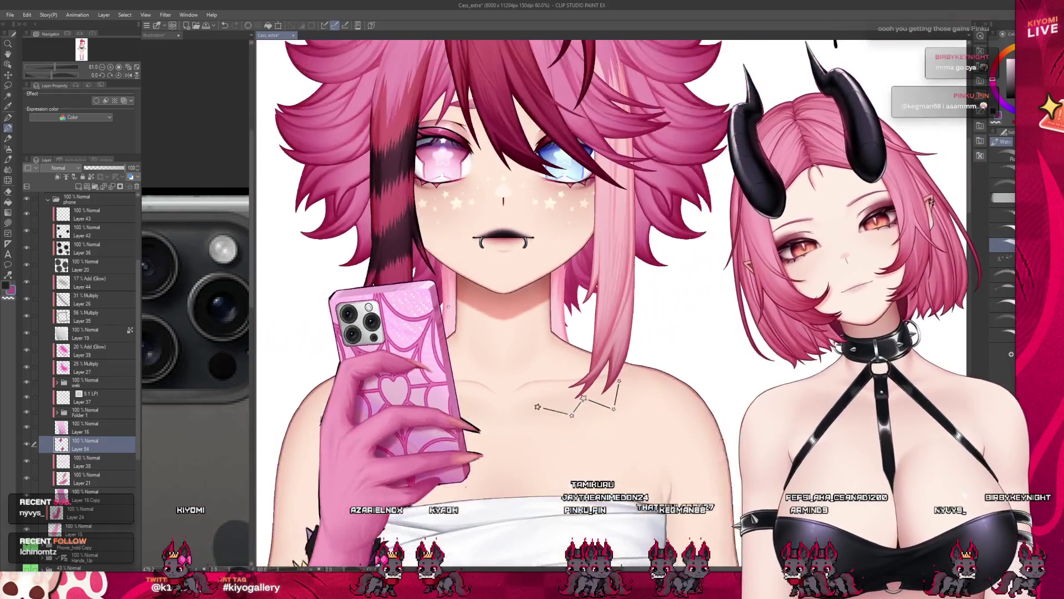
pyautogui.scroll(-2, 449, 316)
pyautogui.scroll(3, 447, 309)
pyautogui.scroll(3, 447, 308)
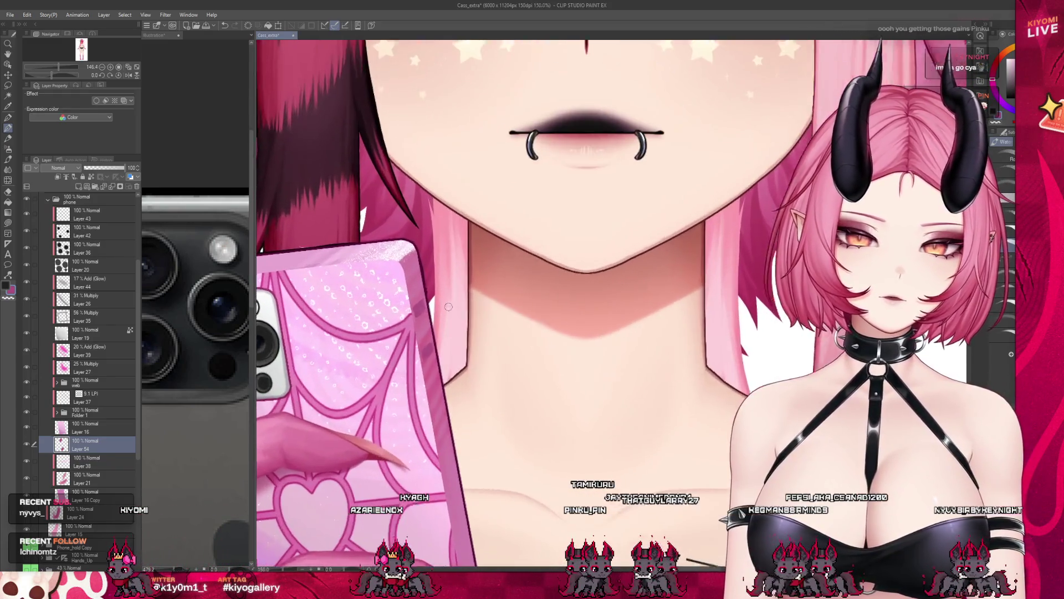
pyautogui.scroll(2, 448, 308)
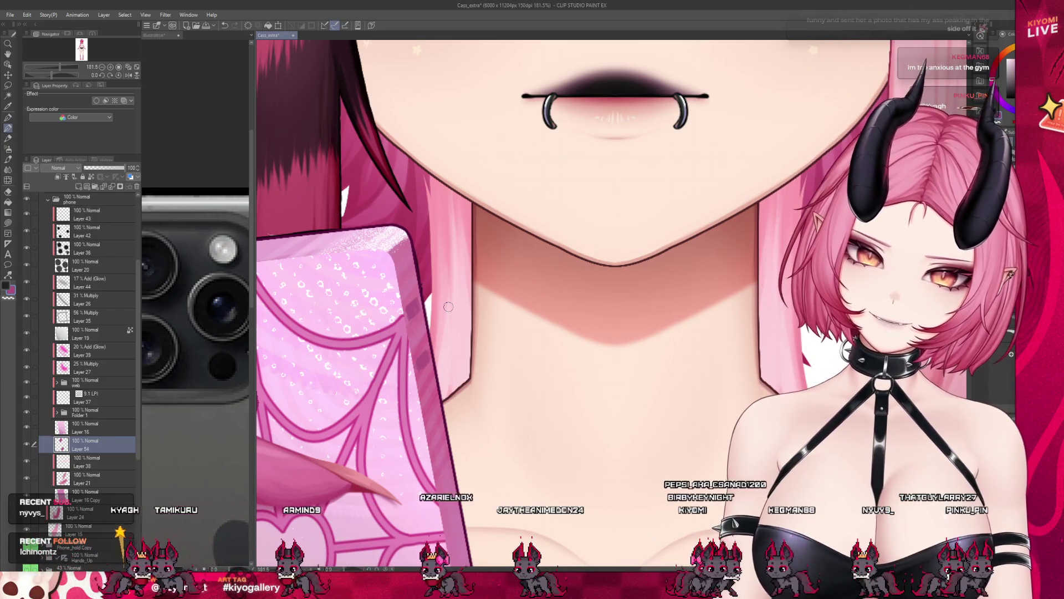
pyautogui.scroll(4, 448, 307)
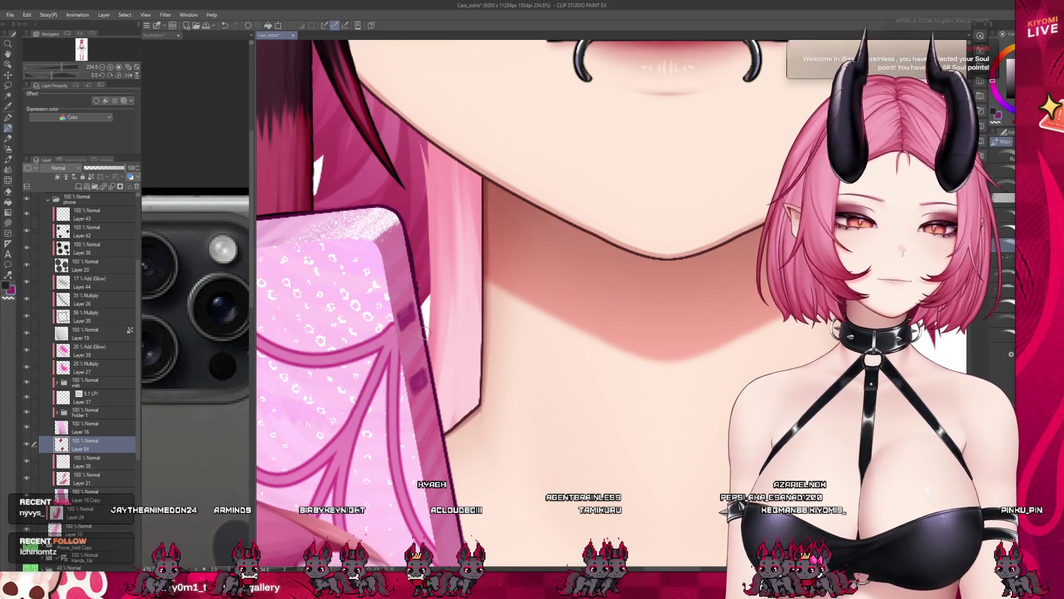
pyautogui.scroll(-1, 414, 387)
pyautogui.scroll(-2, 413, 387)
pyautogui.scroll(-2, 413, 387)
pyautogui.scroll(-2, 414, 387)
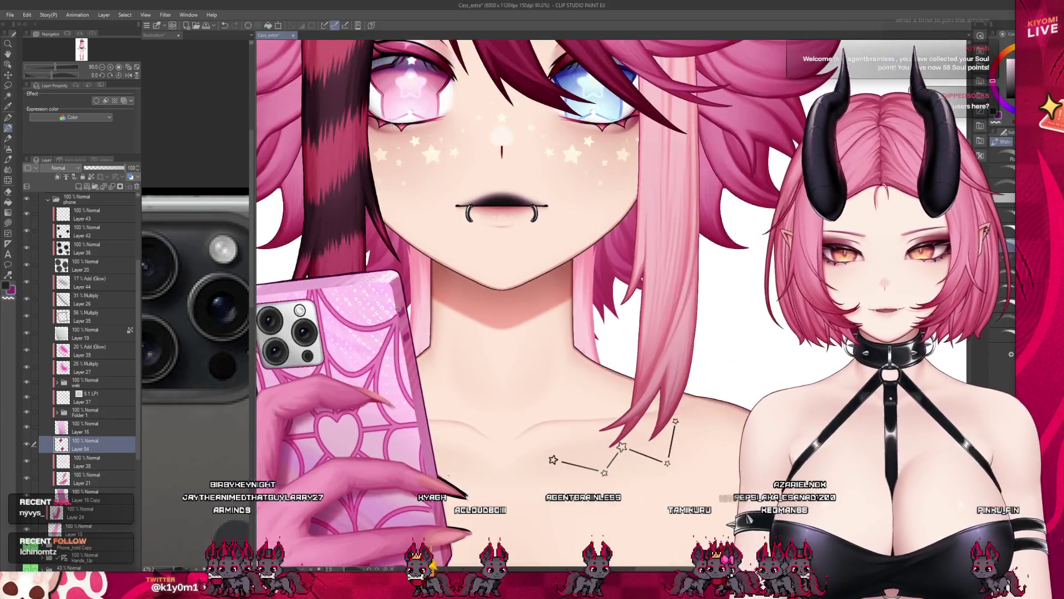
pyautogui.scroll(1, 413, 387)
pyautogui.scroll(2, 428, 326)
pyautogui.scroll(2, 428, 326)
pyautogui.scroll(2, 428, 326)
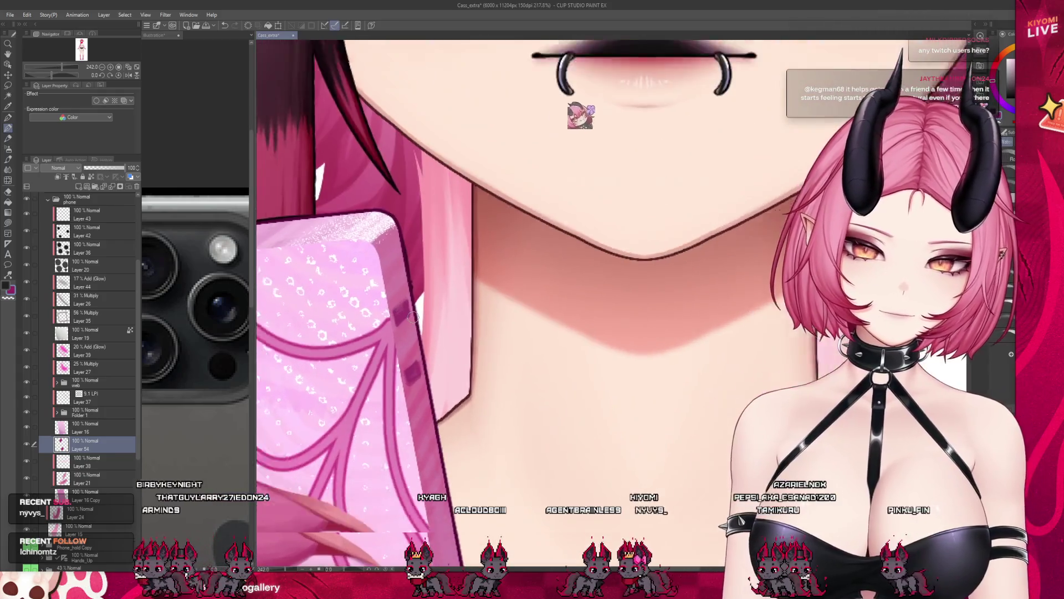
pyautogui.scroll(2, 428, 326)
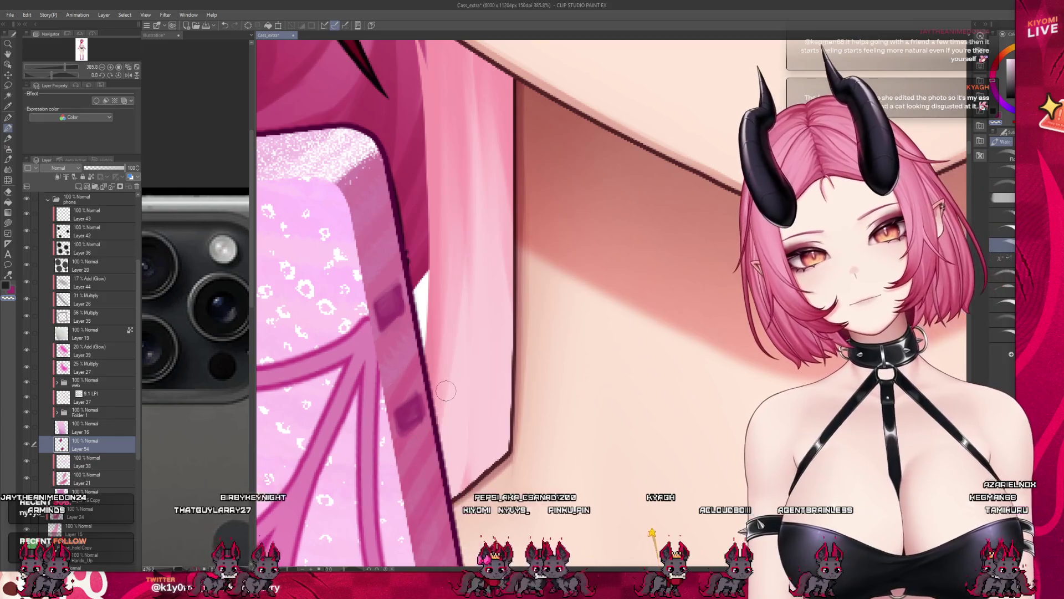
pyautogui.scroll(-3, 446, 391)
# Step: Pan the canvas to bring the chin and neck into view
pyautogui.moveTo(447, 391); pyautogui.dragTo(436, 301)
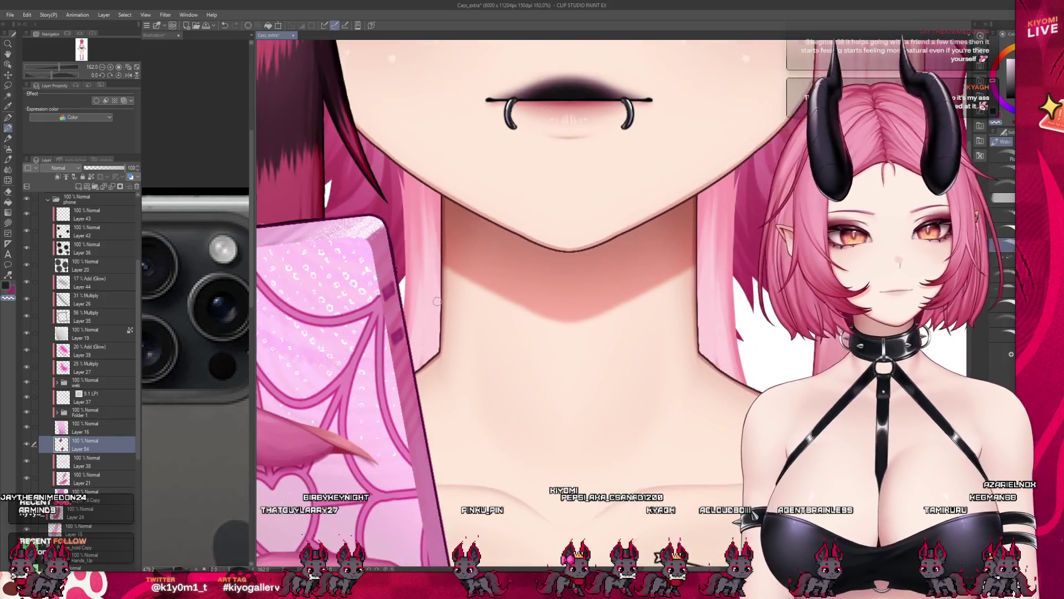
pyautogui.scroll(-4, 437, 302)
pyautogui.scroll(-2, 437, 301)
pyautogui.scroll(2, 437, 301)
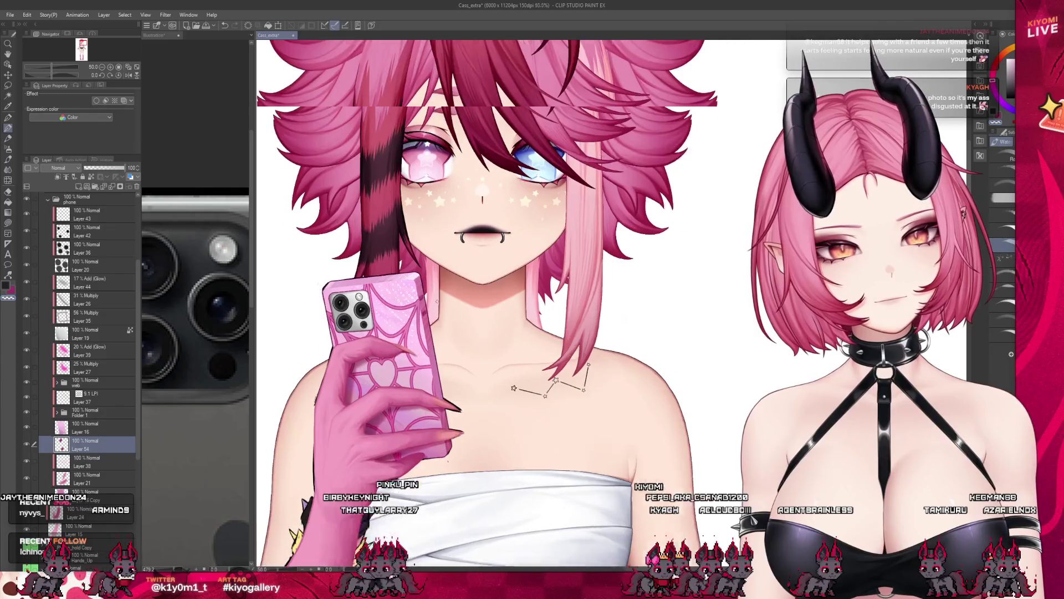
pyautogui.scroll(2, 436, 301)
pyautogui.scroll(1, 437, 302)
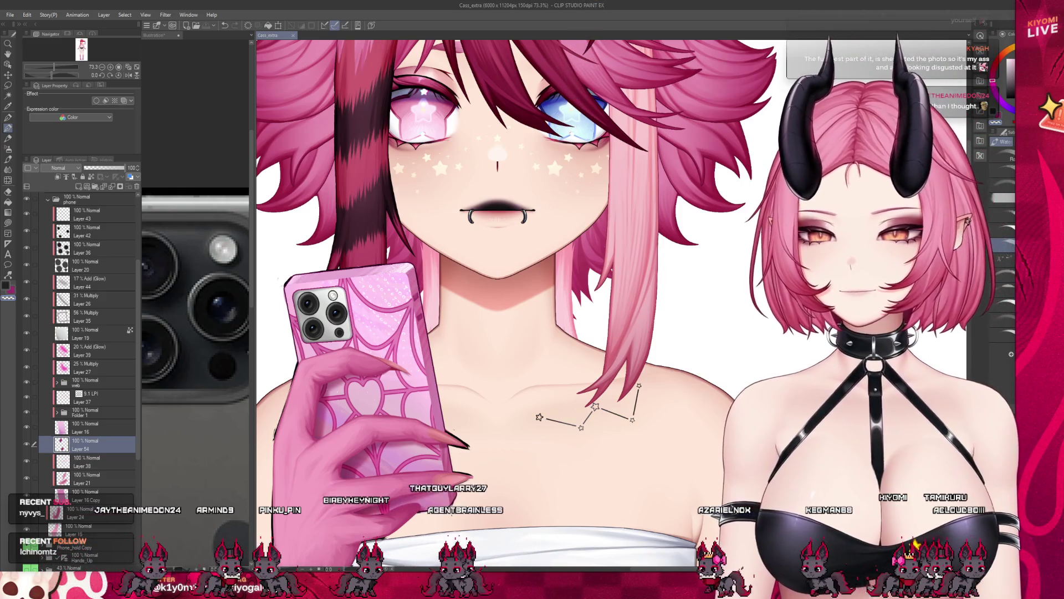
pyautogui.scroll(-1, 83, 333)
pyautogui.scroll(-3, 499, 291)
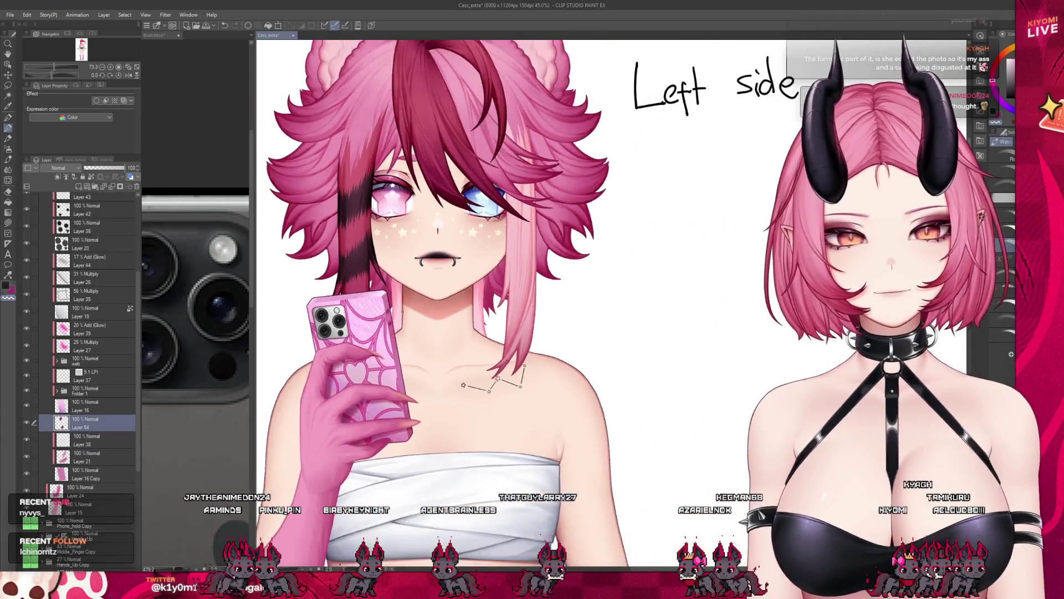
pyautogui.scroll(4, 499, 292)
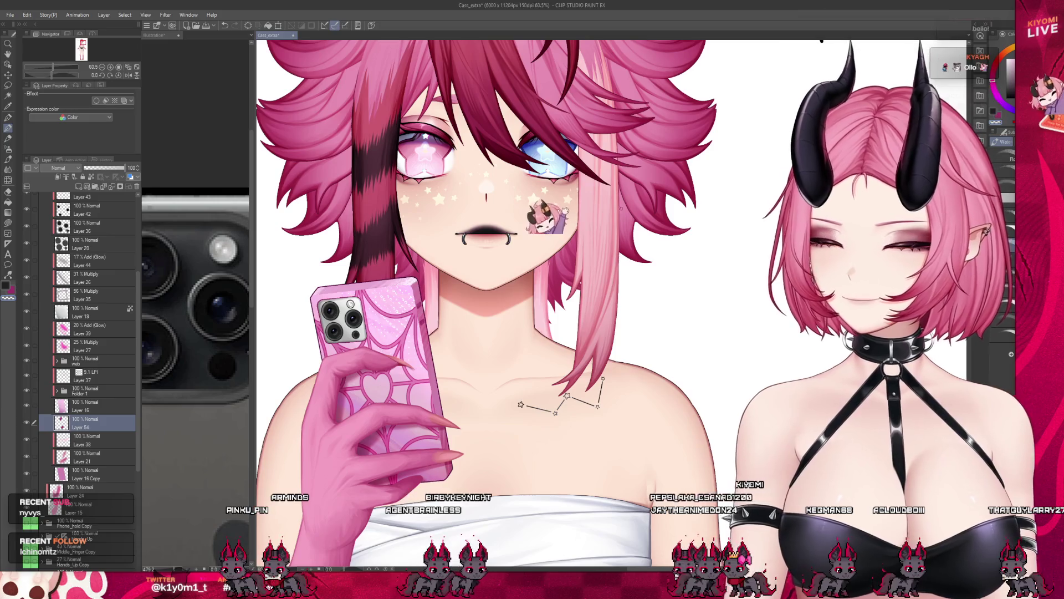
pyautogui.scroll(2, 570, 200)
pyautogui.scroll(2, 569, 200)
pyautogui.scroll(2, 569, 200)
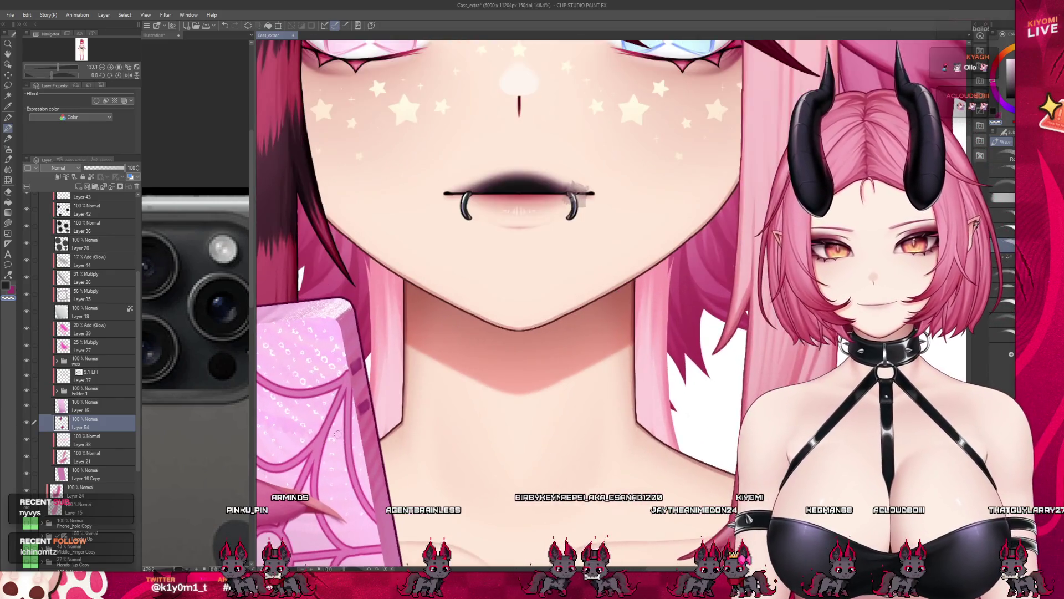
pyautogui.scroll(2, 569, 199)
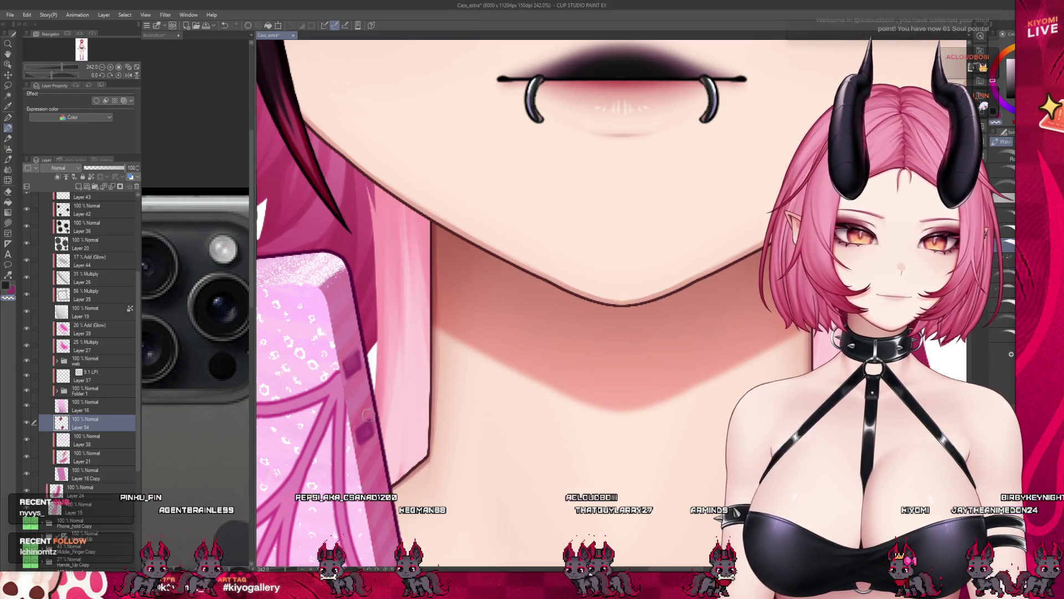
pyautogui.scroll(-3, 412, 379)
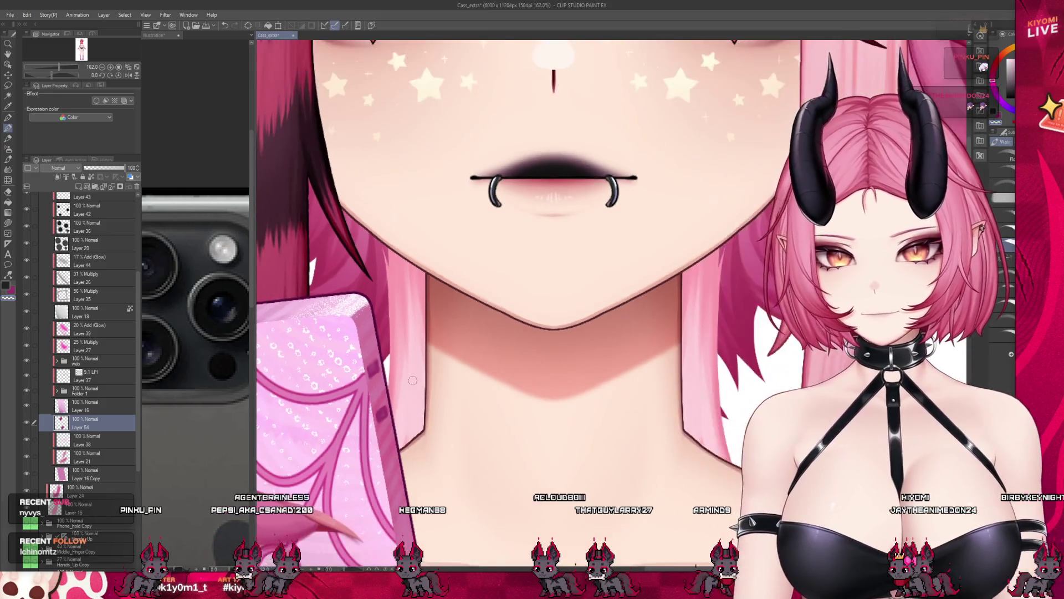
pyautogui.scroll(-2, 412, 381)
pyautogui.scroll(5, 98, 291)
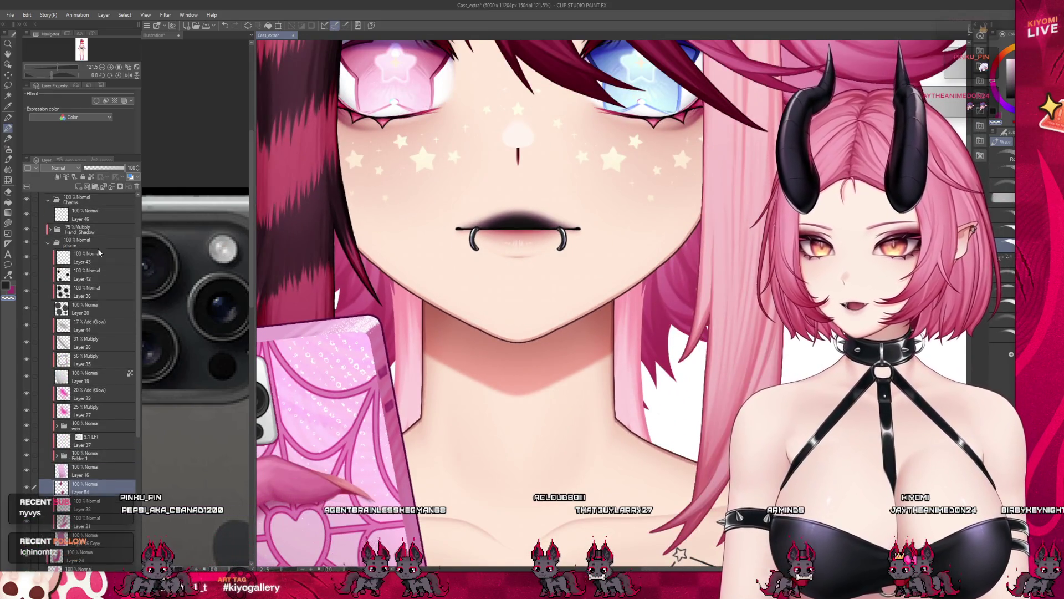
# Step: Close the phone group and browse the Charms layer and copied hand groups (Hands_Up Copy, Middle_Finger Copy)
pyautogui.click(48, 247)
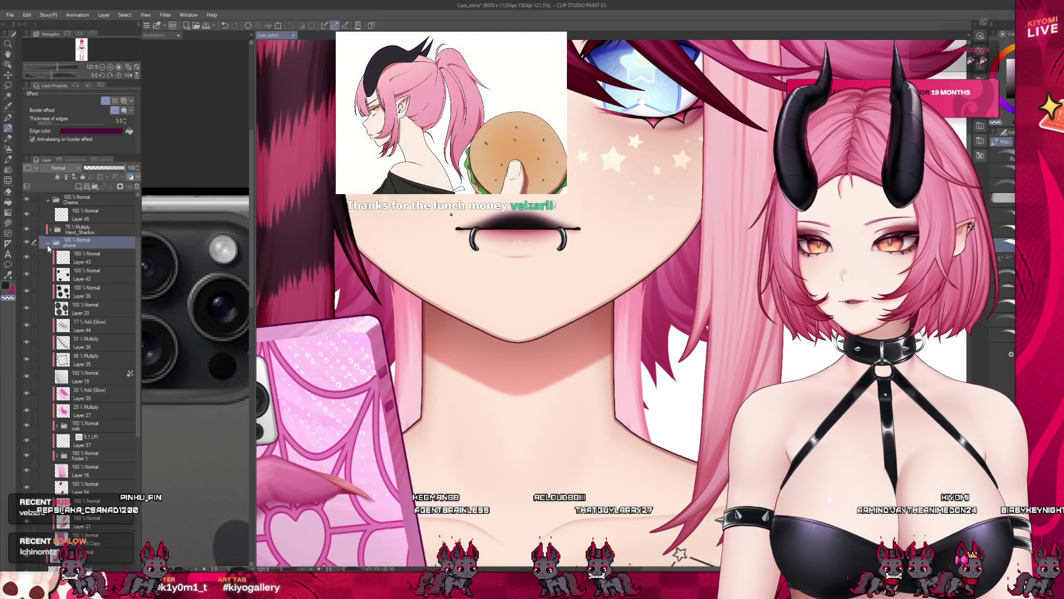
pyautogui.click(48, 248)
pyautogui.click(10, 123)
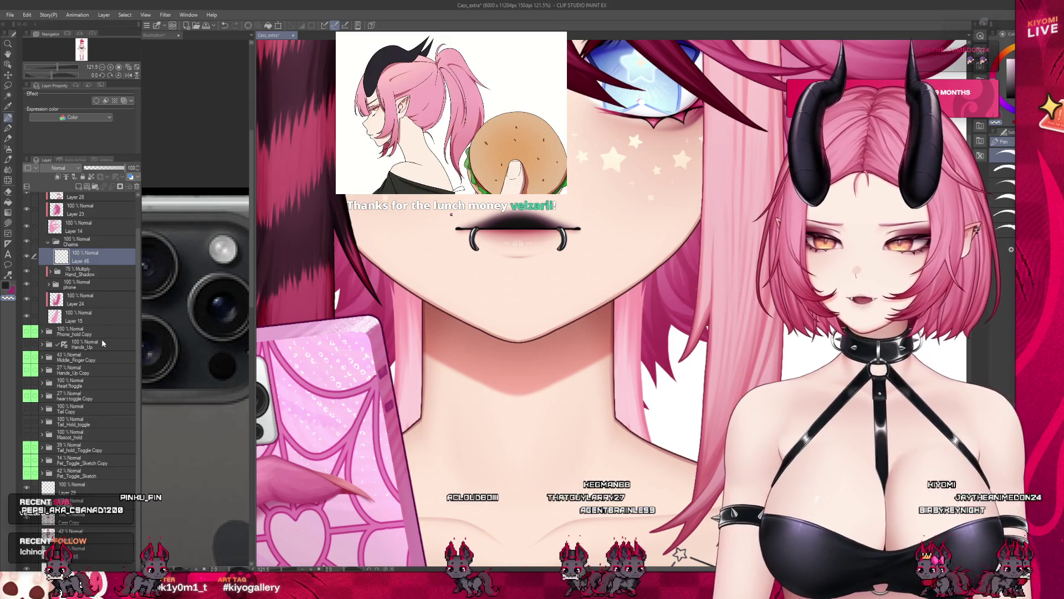
pyautogui.click(83, 396)
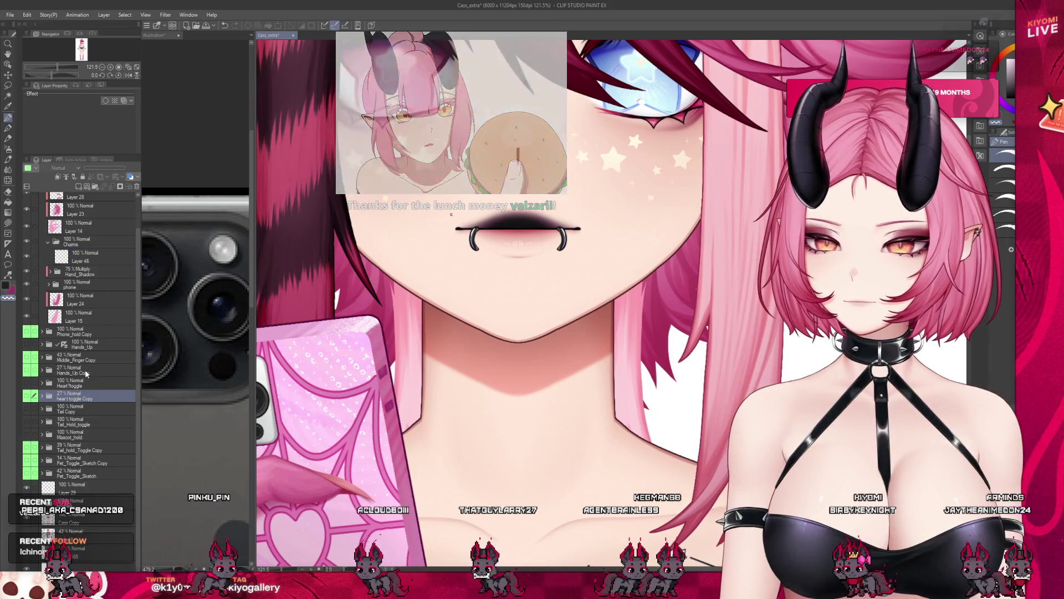
pyautogui.click(83, 370)
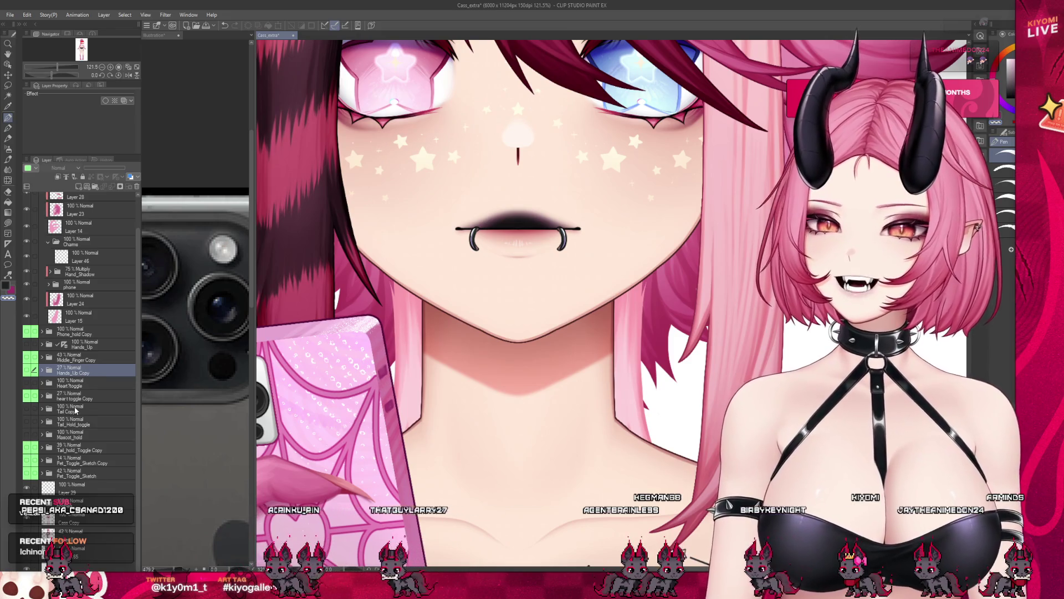
pyautogui.click(84, 383)
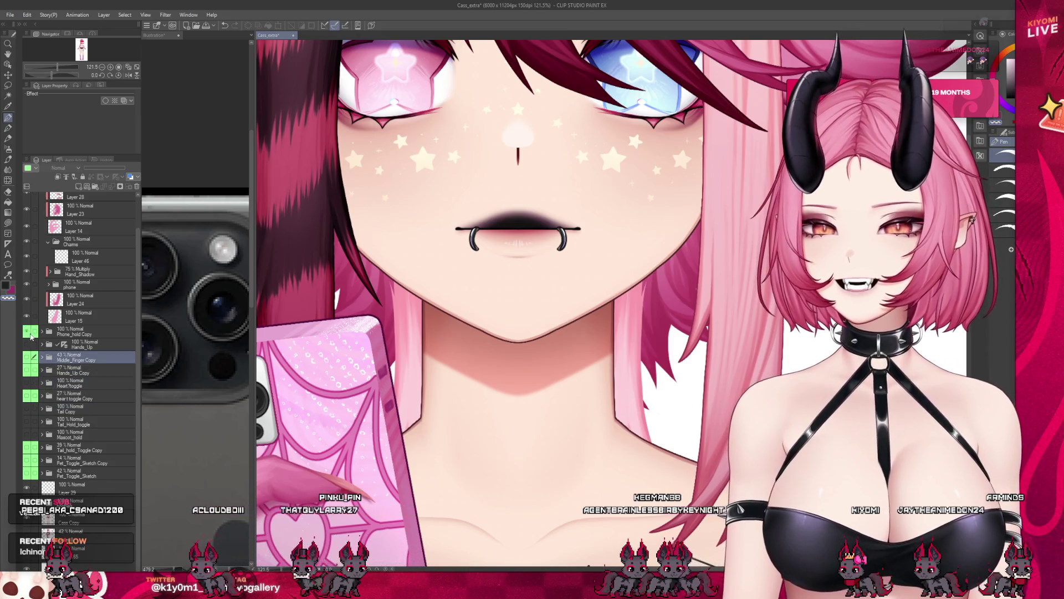
# Step: Expand Phone_hold Copy, show the charm sketch and select Layer 70 Copy to view its Border effect
pyautogui.click(46, 332)
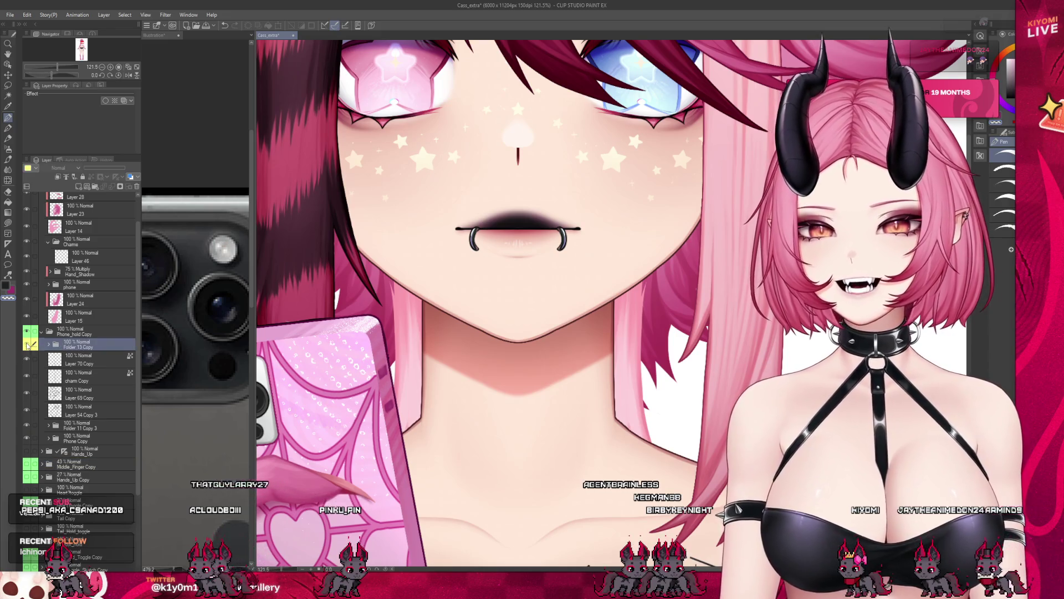
pyautogui.click(84, 412)
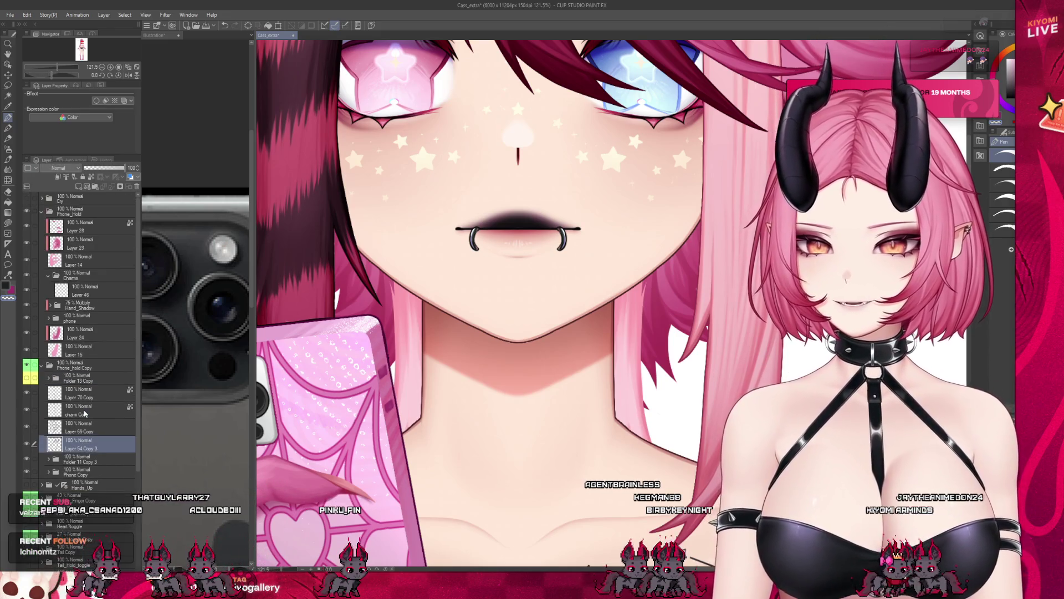
pyautogui.click(27, 213)
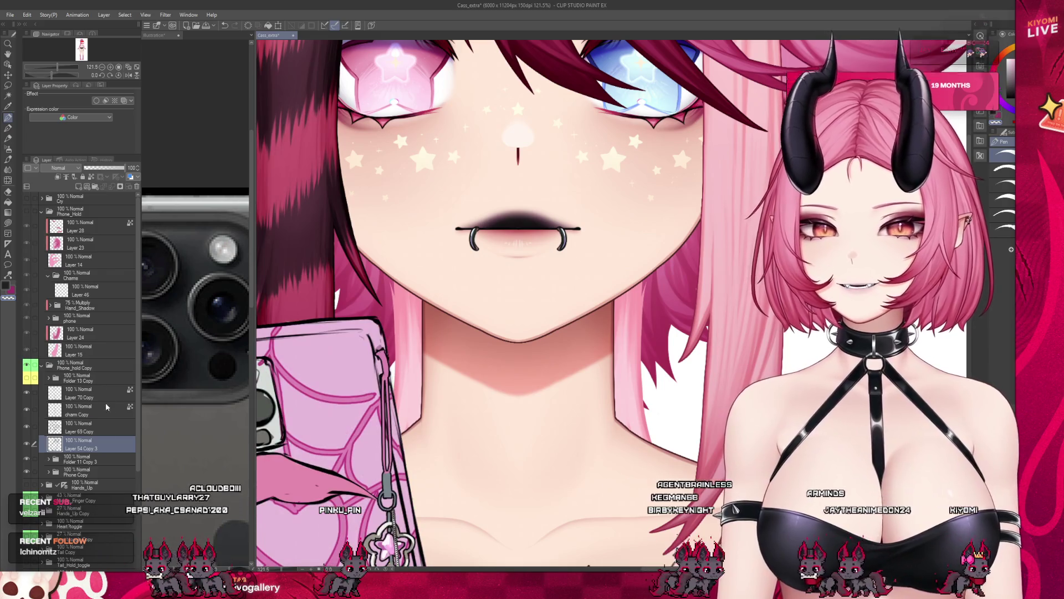
pyautogui.click(27, 458)
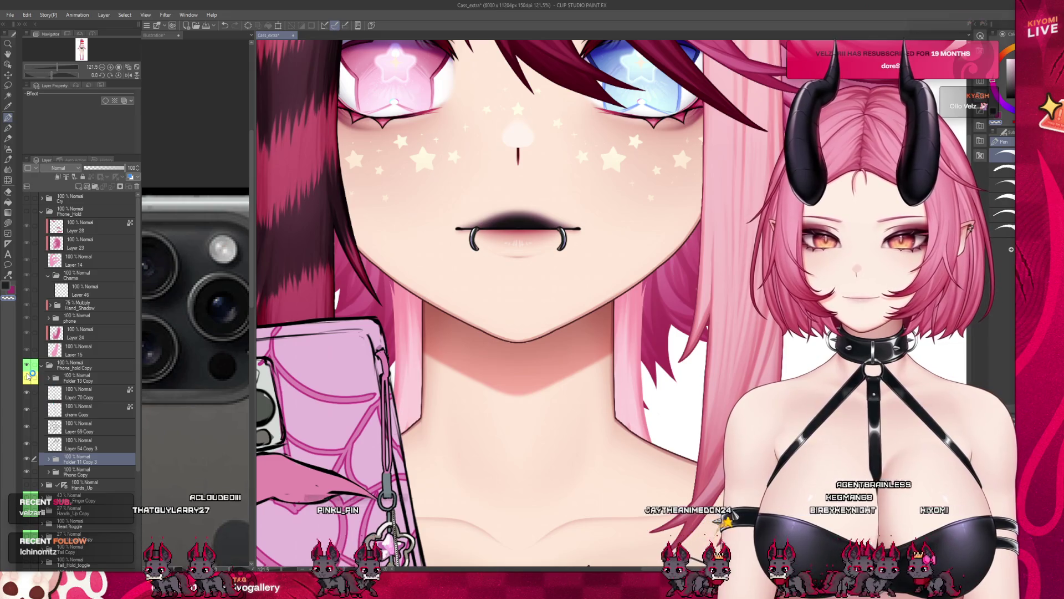
pyautogui.click(79, 391)
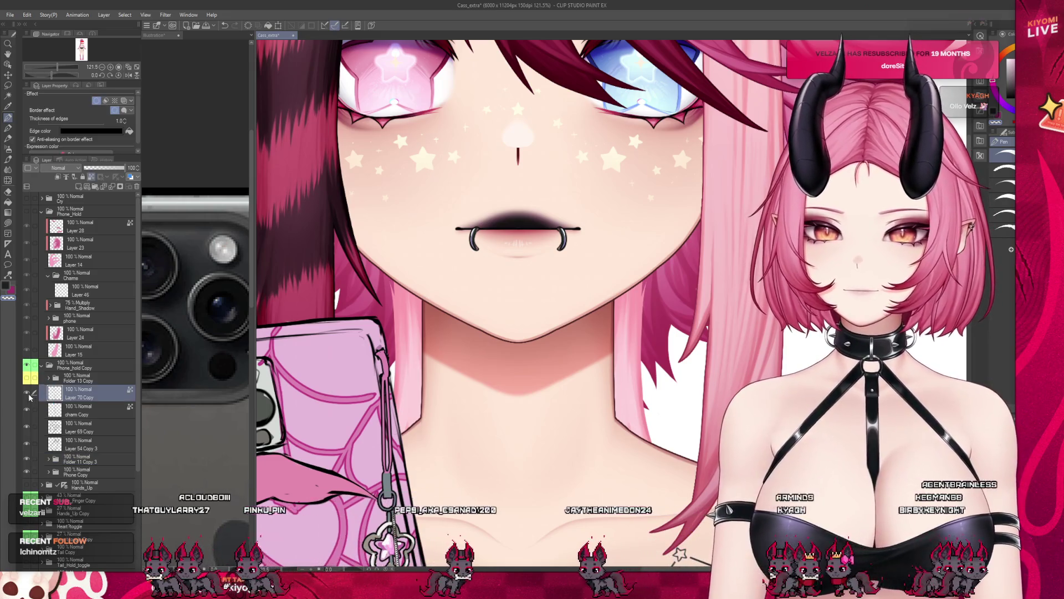
pyautogui.scroll(-2, 394, 258)
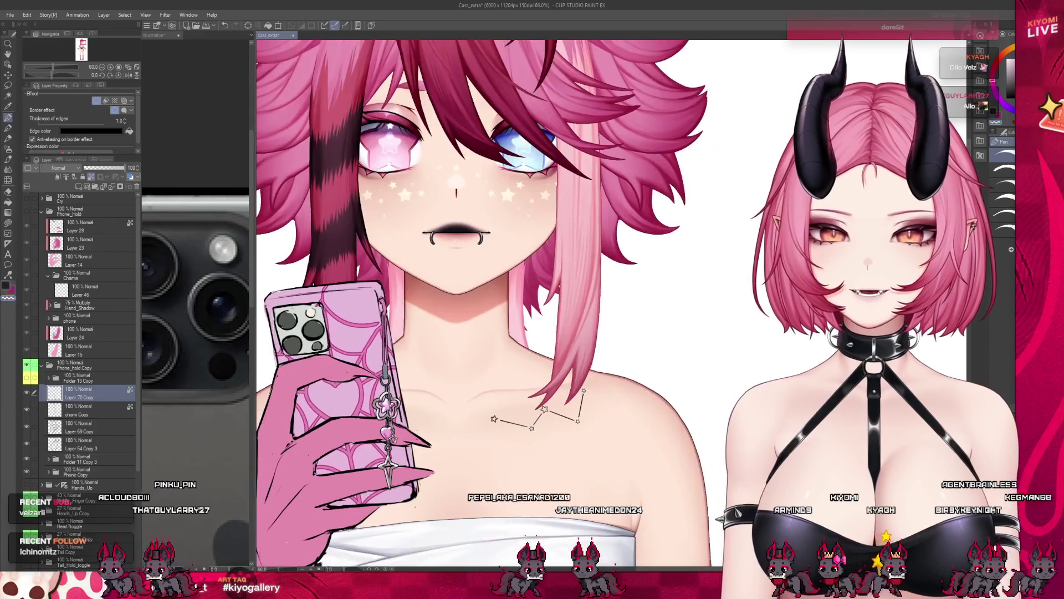
pyautogui.scroll(1, 394, 259)
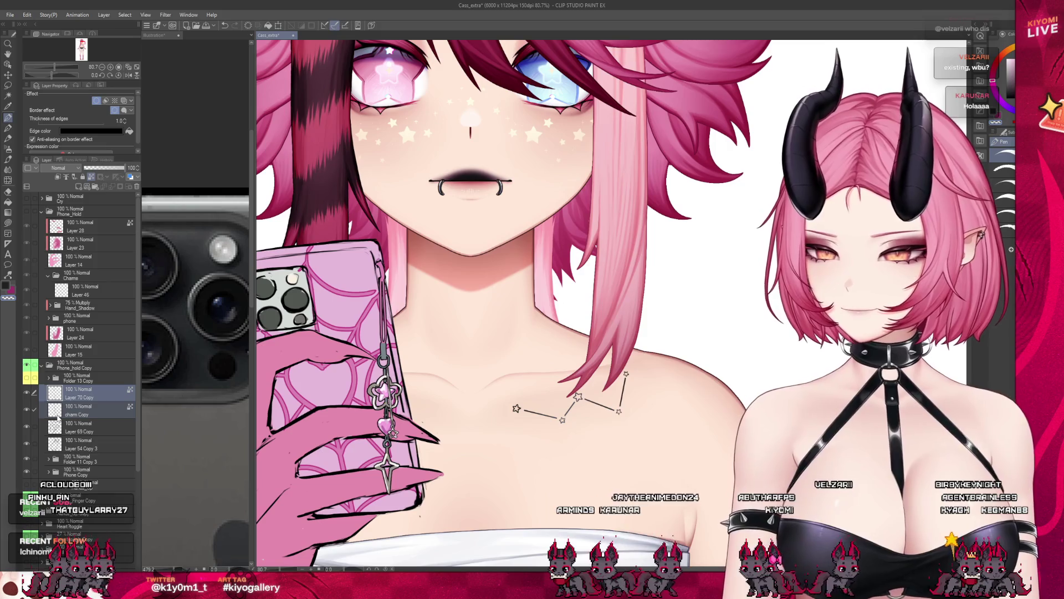
# Step: Copy the charm layers into the Charms folder above Layer 24 and toggle the phone visibility to check
pyautogui.click(43, 367)
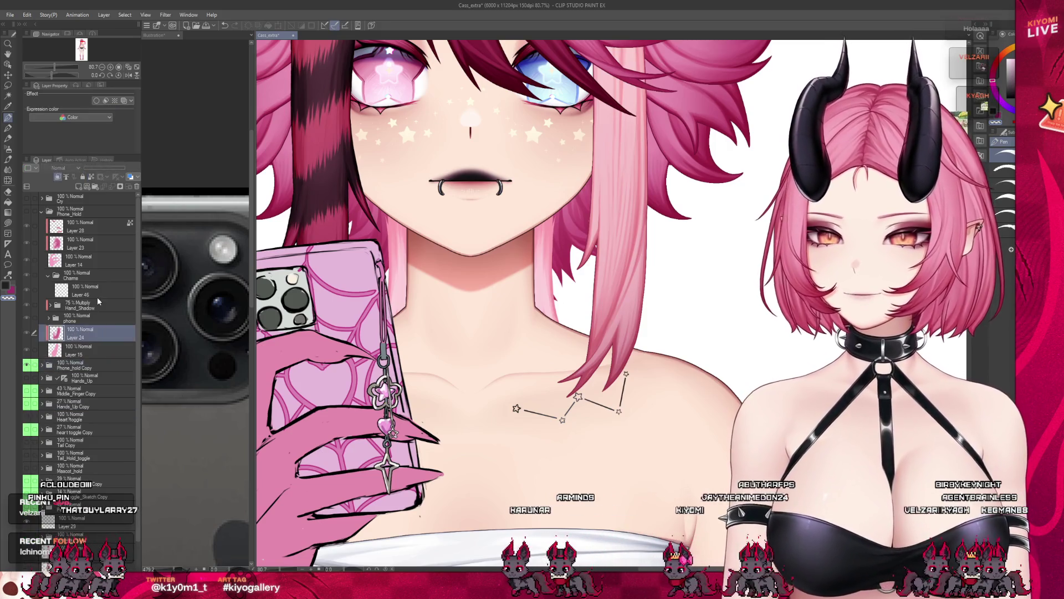
pyautogui.click(79, 289)
pyautogui.hotkey('ctrl', 'c')
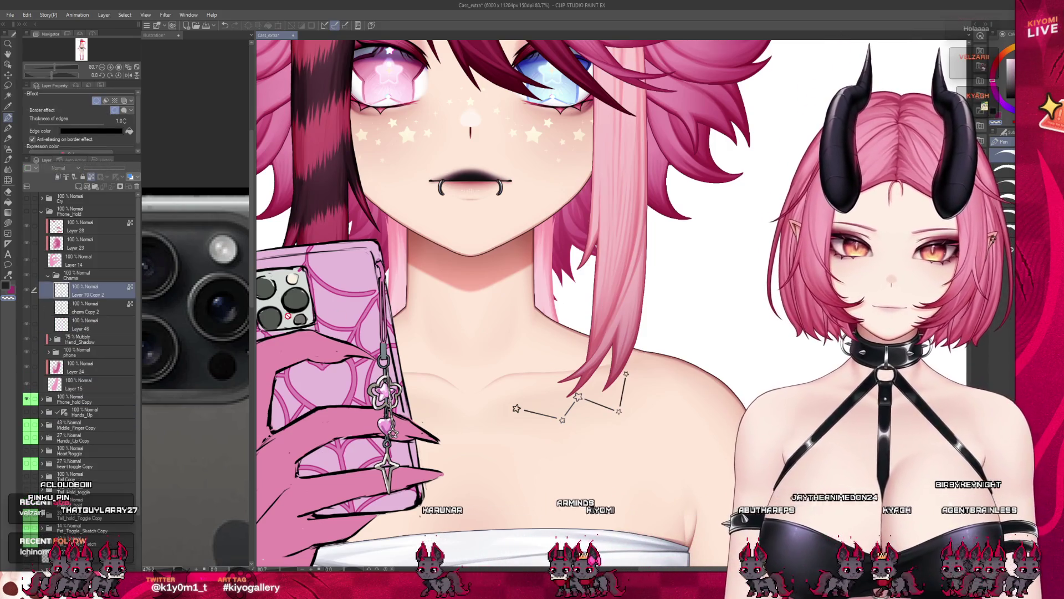
pyautogui.click(35, 242)
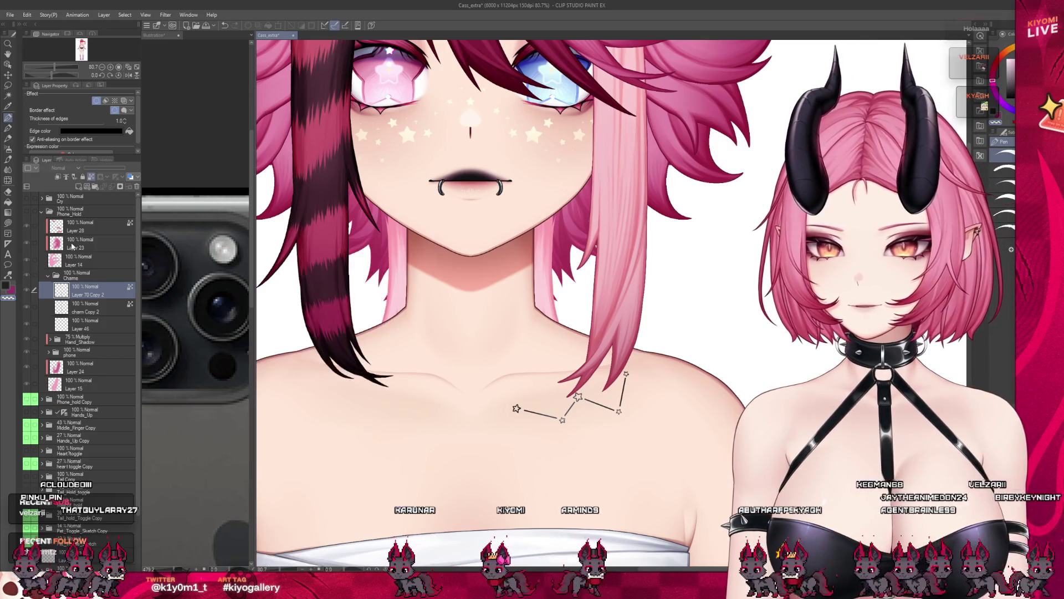
pyautogui.click(33, 206)
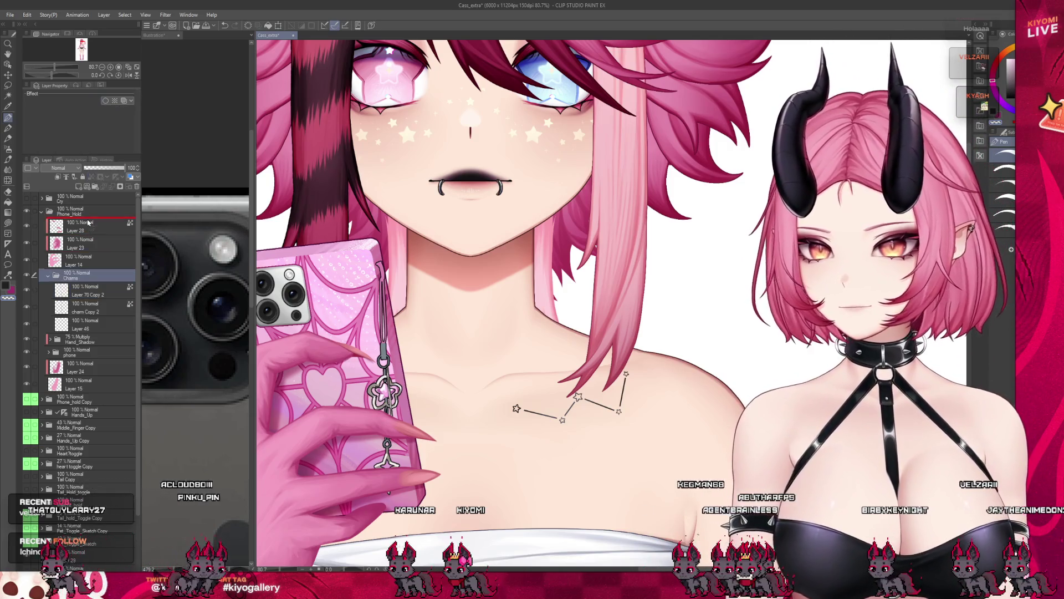
# Step: Drag the Charms folder to the top of the group, then expand the phone folder and select Layer 54
pyautogui.moveTo(88, 289); pyautogui.dragTo(92, 223)
pyautogui.scroll(1, 421, 333)
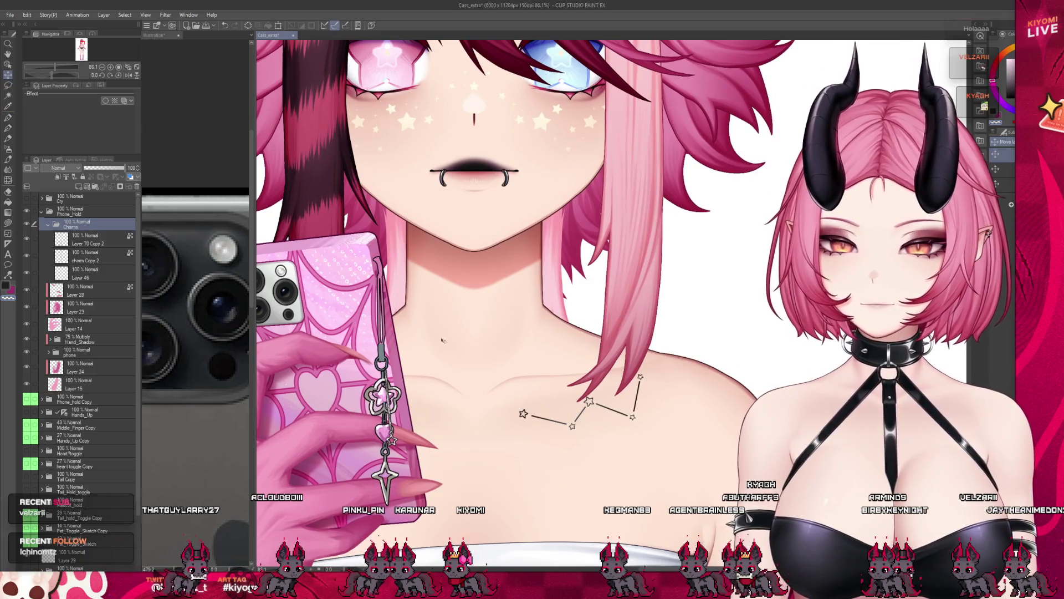
pyautogui.scroll(1, 426, 308)
pyautogui.click(74, 370)
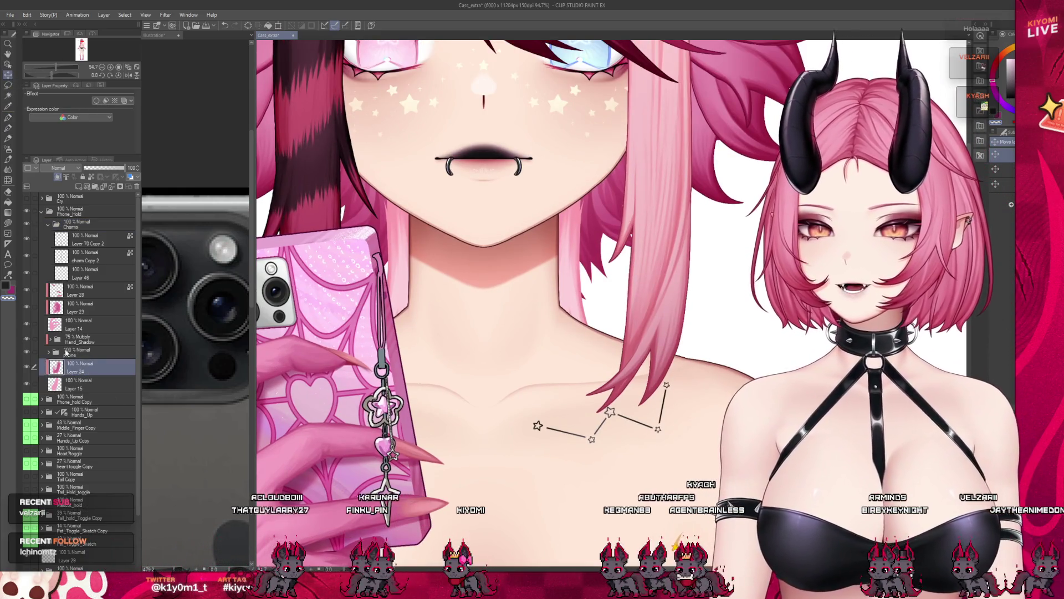
pyautogui.click(67, 351)
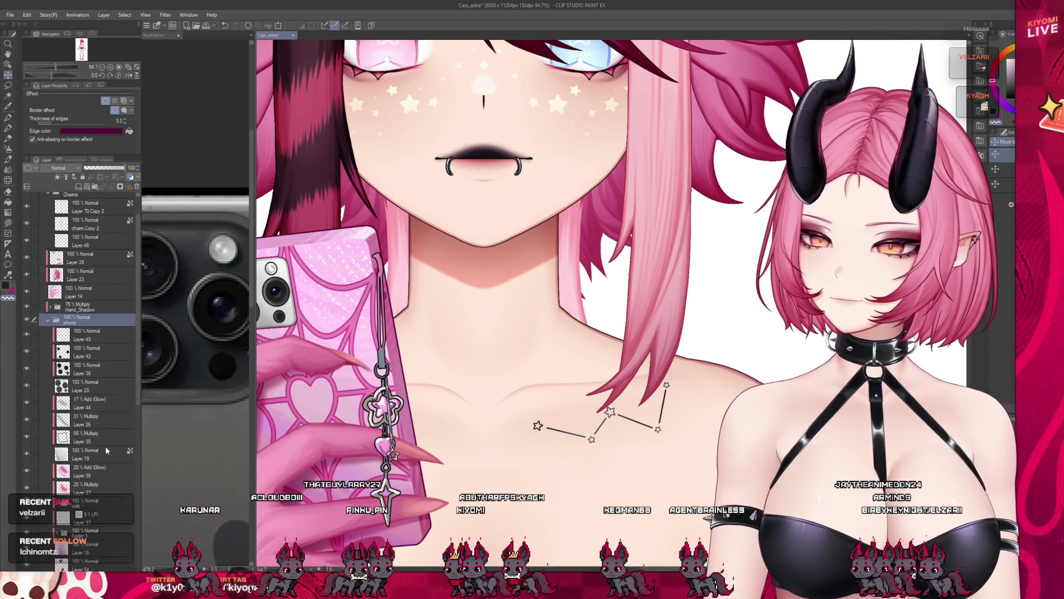
pyautogui.scroll(-5, 105, 446)
pyautogui.scroll(-5, 100, 459)
pyautogui.click(89, 485)
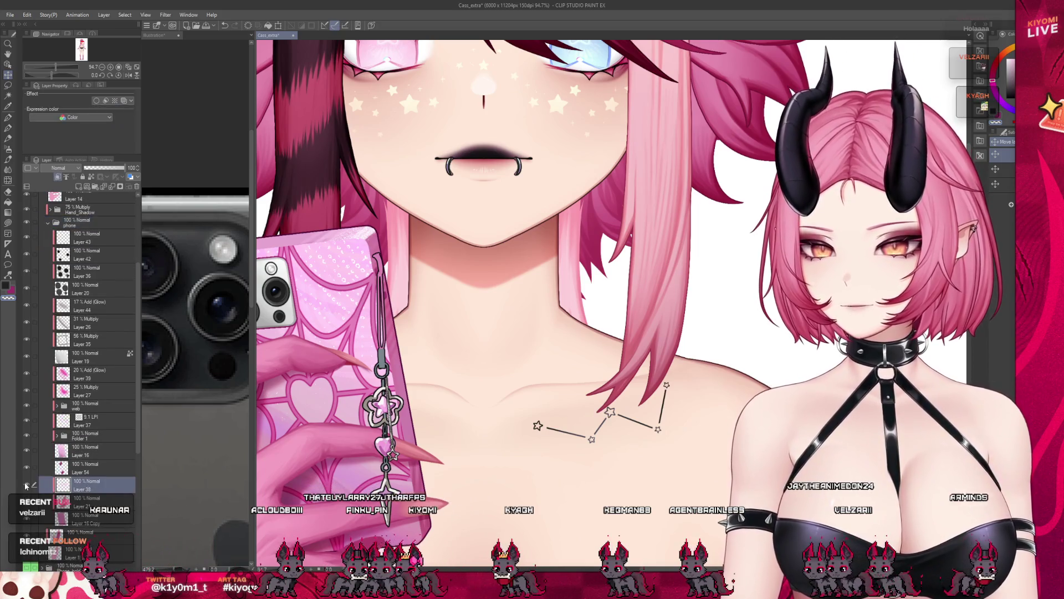
pyautogui.click(89, 468)
pyautogui.scroll(-1, 408, 281)
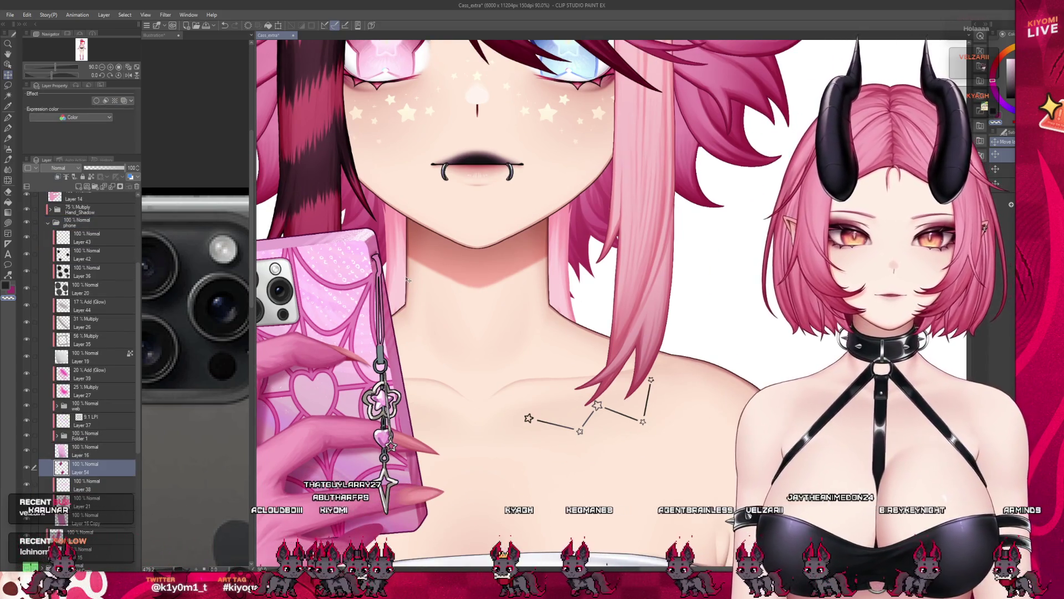
pyautogui.scroll(3, 407, 278)
pyautogui.scroll(3, 407, 279)
pyautogui.scroll(3, 407, 279)
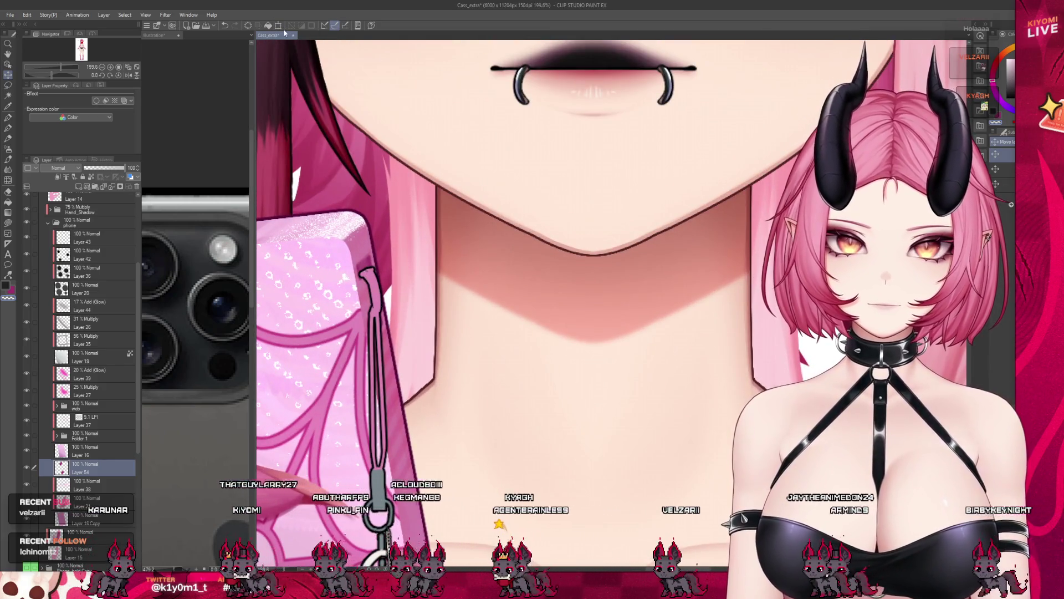
# Step: Make and cancel a rectangular selection at the phone's corner, then pan to the whole character
pyautogui.moveTo(354, 245); pyautogui.dragTo(387, 342)
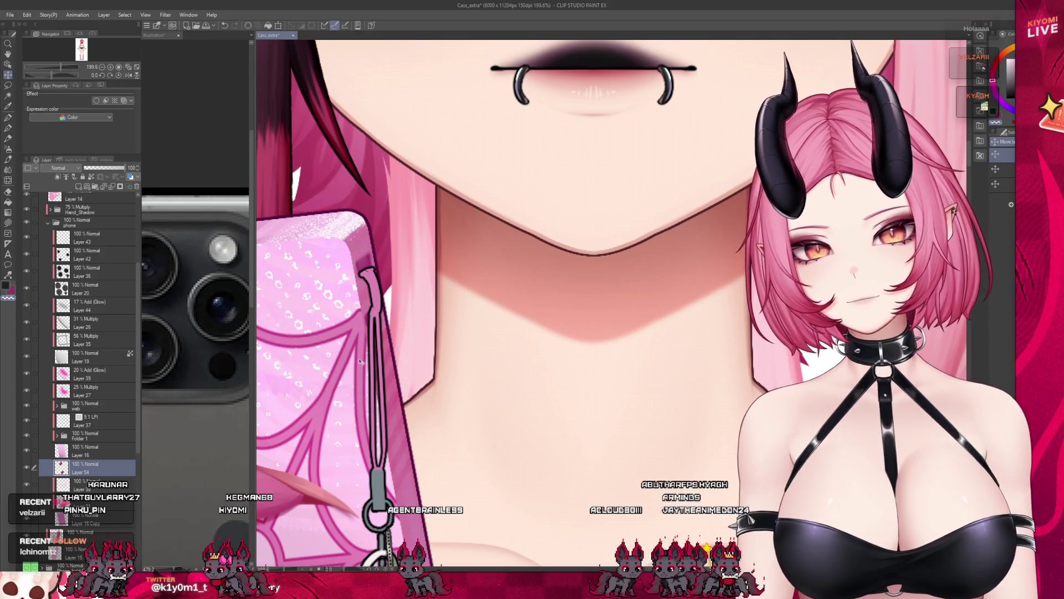
pyautogui.click(350, 343)
pyautogui.scroll(-3, 548, 283)
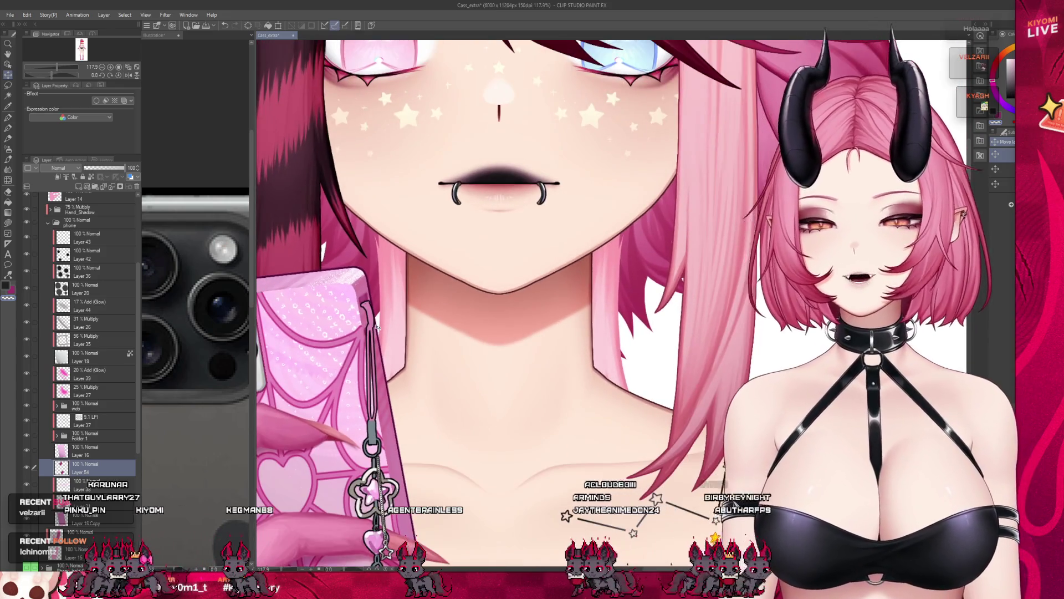
pyautogui.scroll(-2, 549, 283)
pyautogui.scroll(-2, 549, 282)
pyautogui.scroll(-2, 549, 283)
pyautogui.scroll(-2, 499, 283)
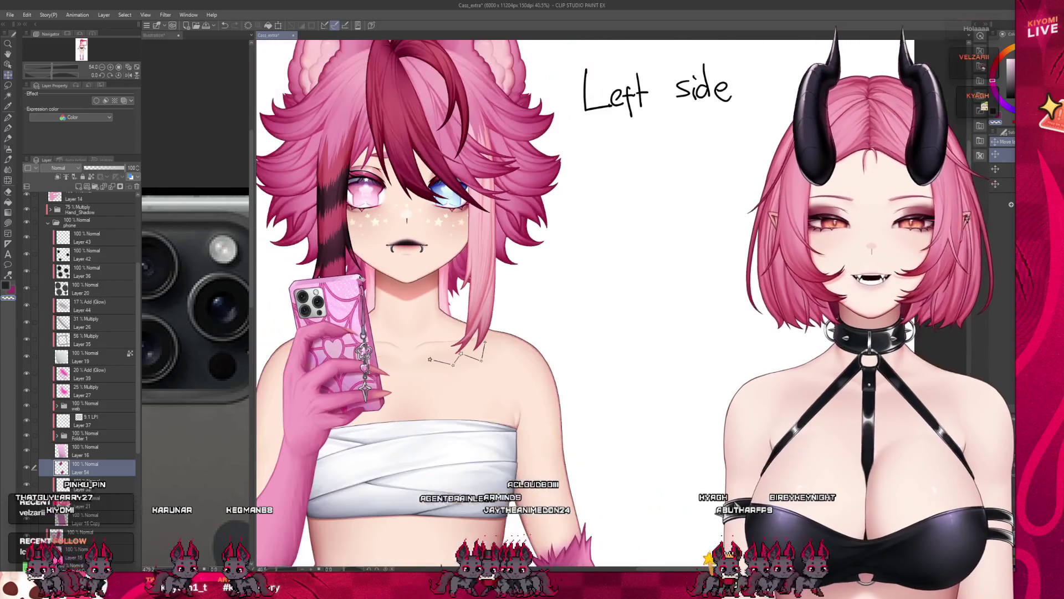
pyautogui.scroll(-2, 499, 283)
pyautogui.scroll(-1, 500, 283)
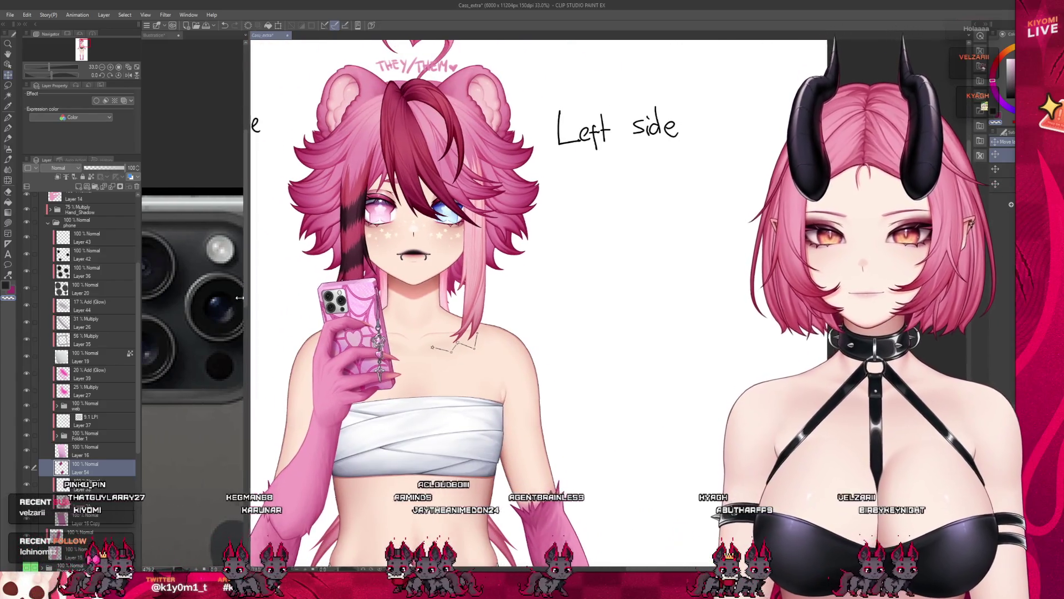
pyautogui.scroll(-1, 416, 283)
pyautogui.moveTo(256, 306); pyautogui.dragTo(147, 171)
pyautogui.scroll(2, 433, 291)
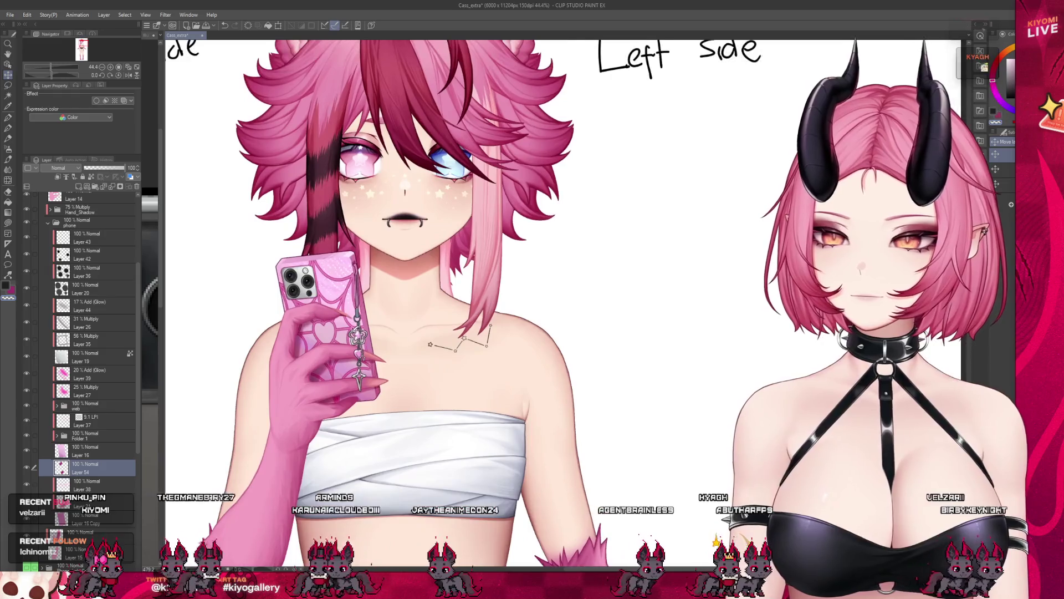
pyautogui.scroll(2, 433, 291)
pyautogui.scroll(2, 432, 291)
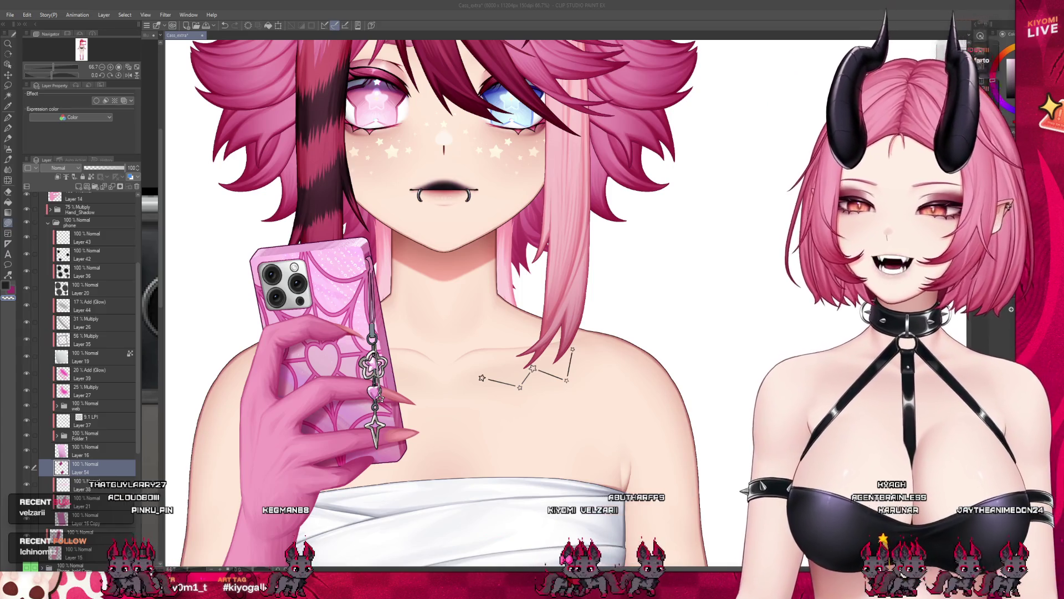
pyautogui.scroll(4, 466, 250)
pyautogui.scroll(4, 466, 250)
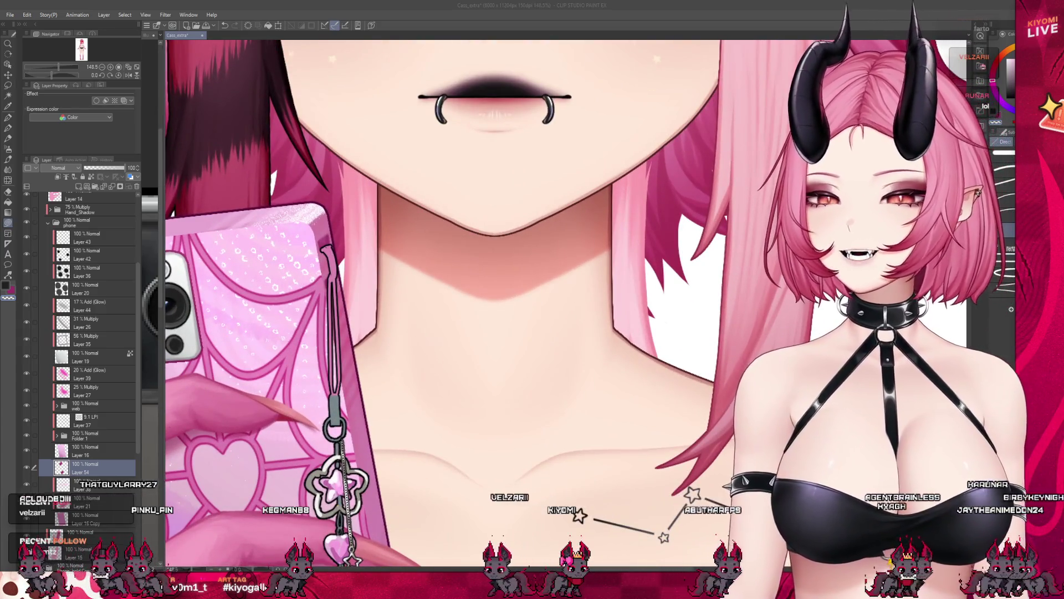
# Step: Start a free transform (Ctrl+T) on the chain charm layer
pyautogui.hotkey('ctrl', 't')
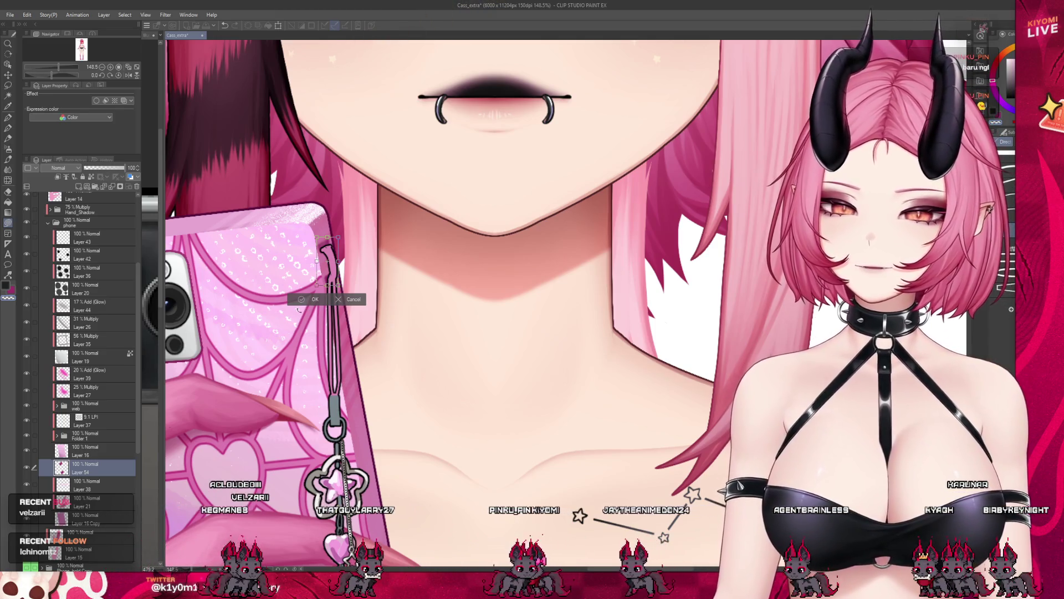
pyautogui.scroll(-3, 498, 291)
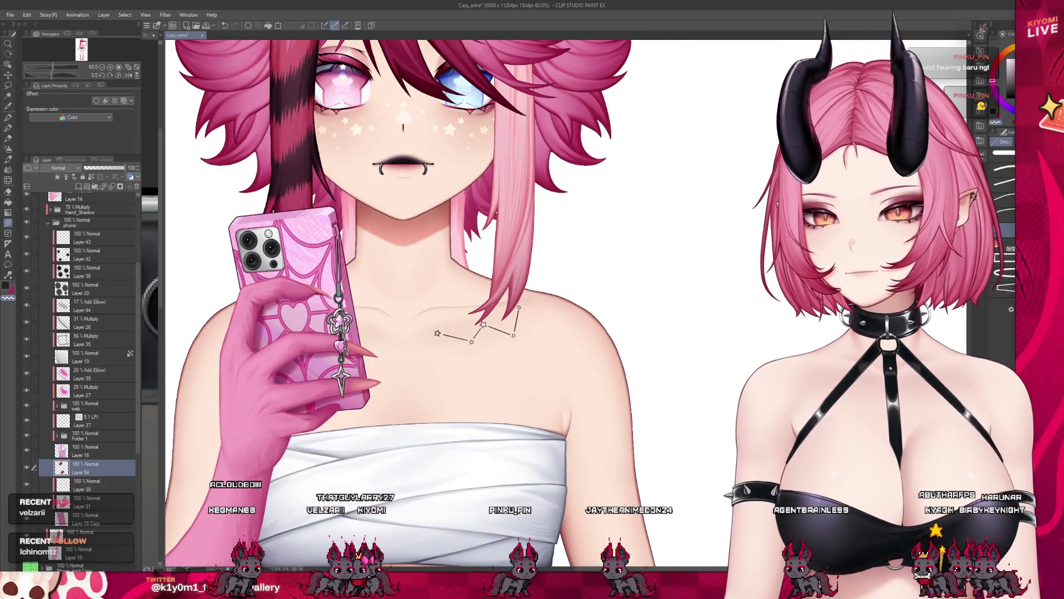
pyautogui.scroll(5, 79, 333)
pyautogui.scroll(5, 80, 333)
pyautogui.scroll(3, 80, 333)
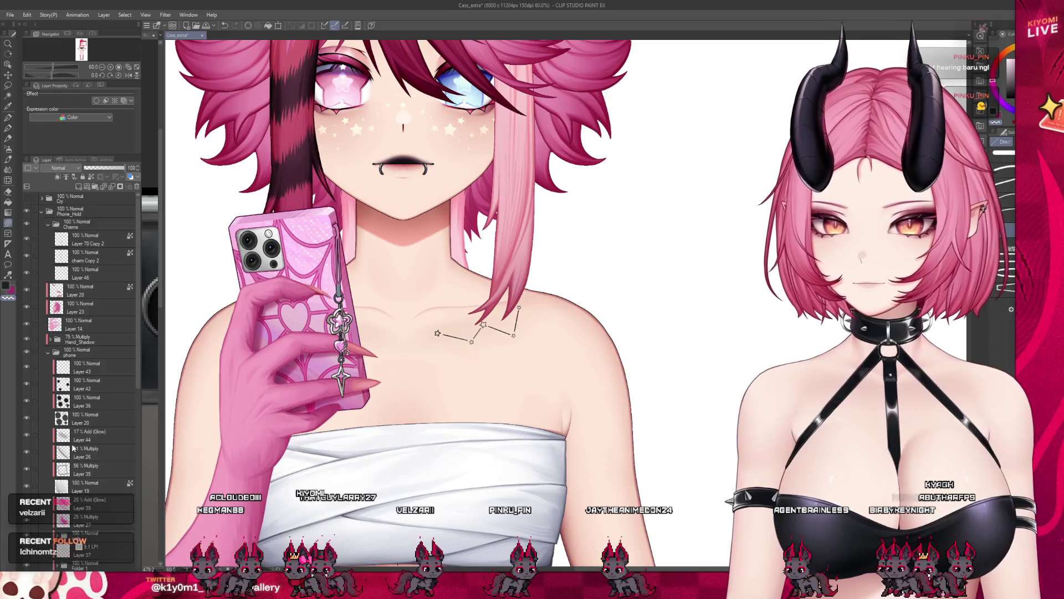
# Step: Delete Layer 46 from the Charms folder and select the cham Copy 2 layer
pyautogui.click(92, 273)
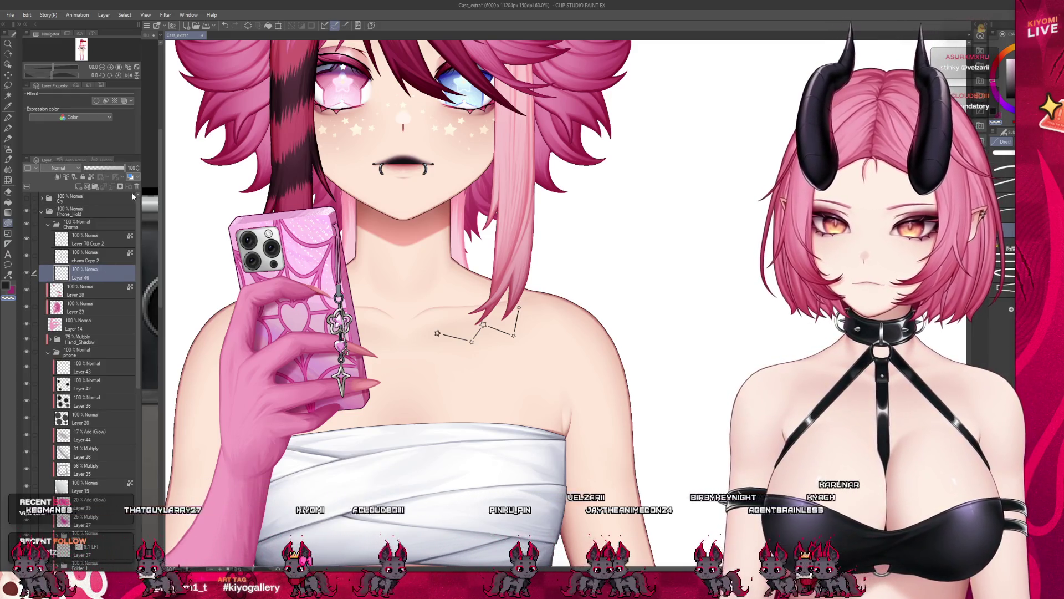
pyautogui.click(68, 261)
pyautogui.click(84, 239)
pyautogui.scroll(3, 415, 250)
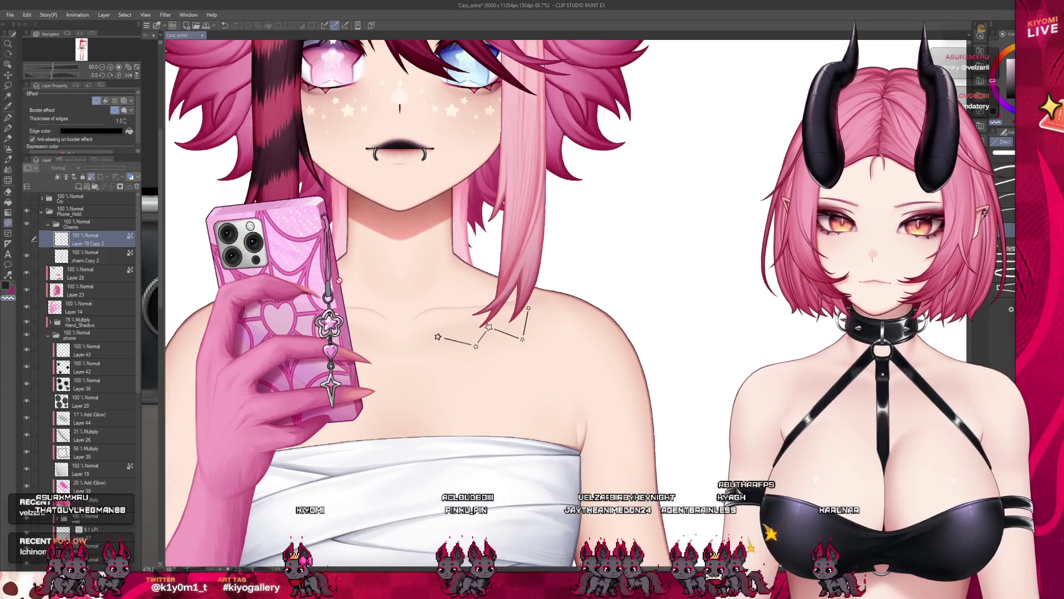
pyautogui.scroll(3, 416, 250)
pyautogui.click(84, 256)
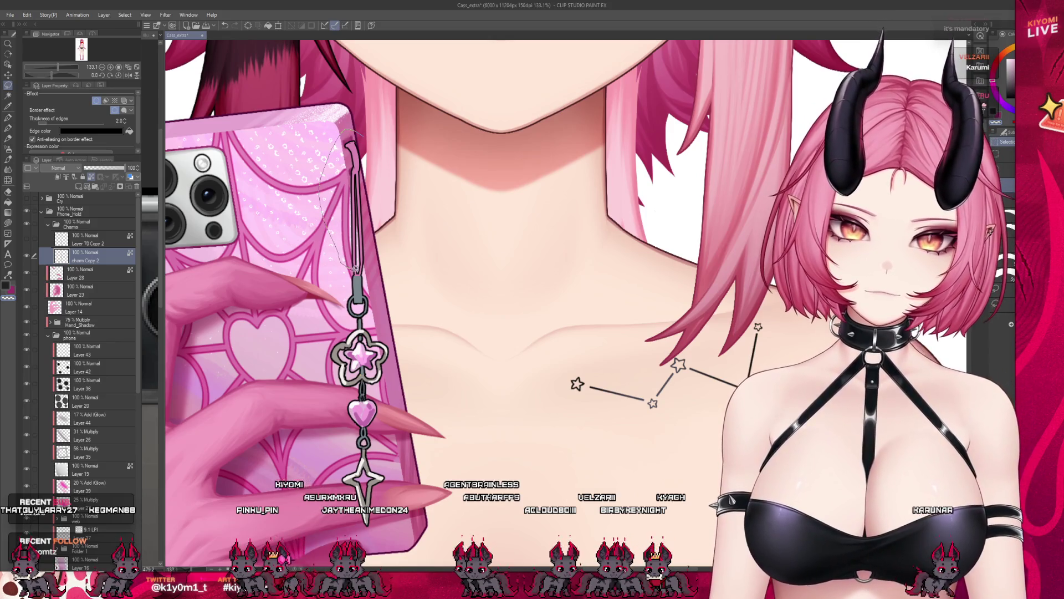
# Step: Lasso the upper chain, paste it onto its own layer, return to the layer below and deselect
pyautogui.moveTo(368, 93); pyautogui.dragTo(366, 99)
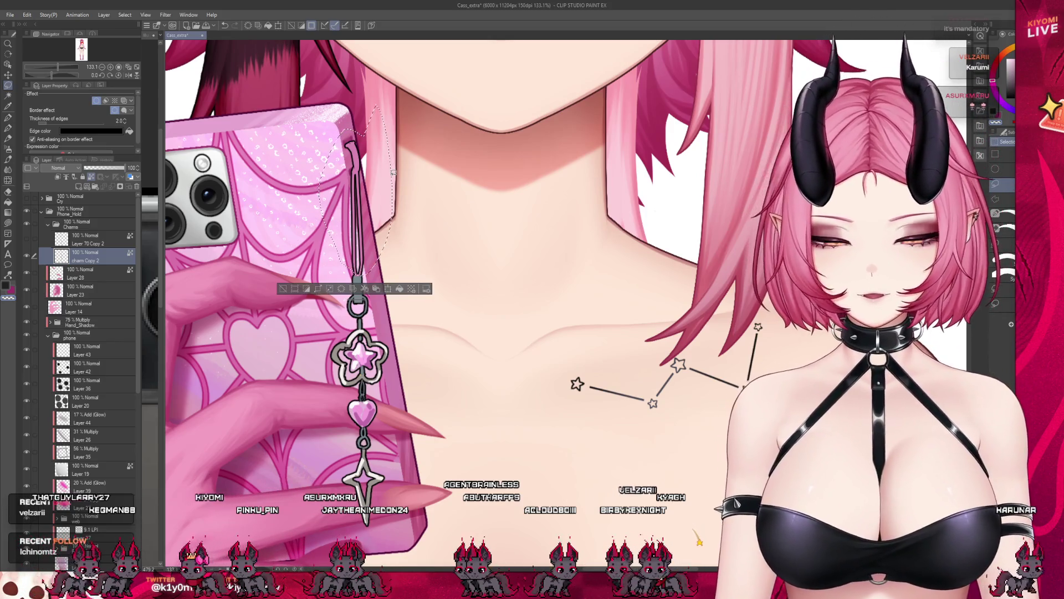
pyautogui.hotkey('ctrl', 'c')
pyautogui.hotkey('ctrl', 'v')
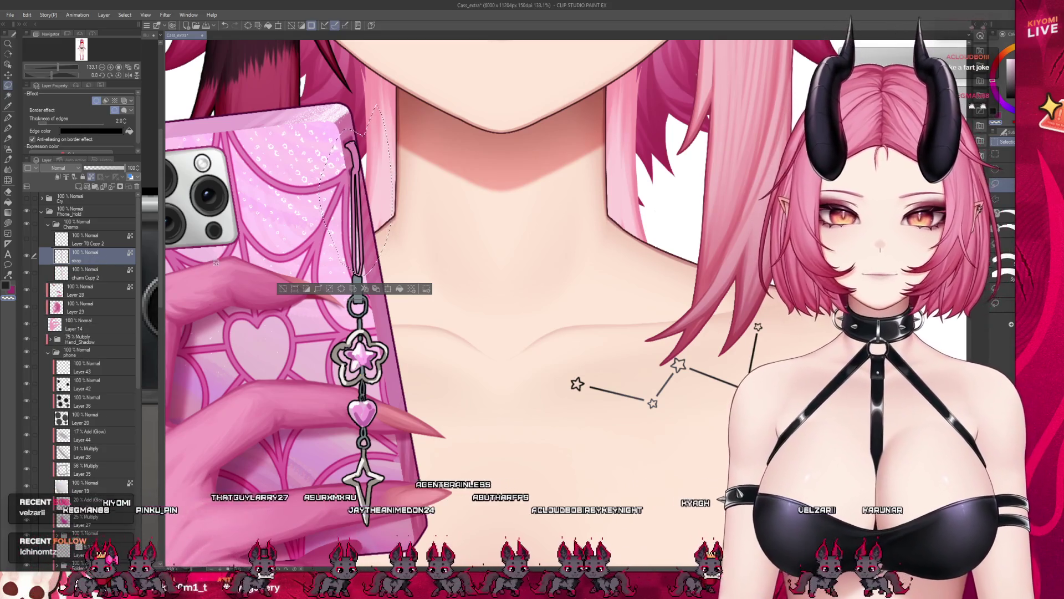
pyautogui.hotkey('alt', '[')
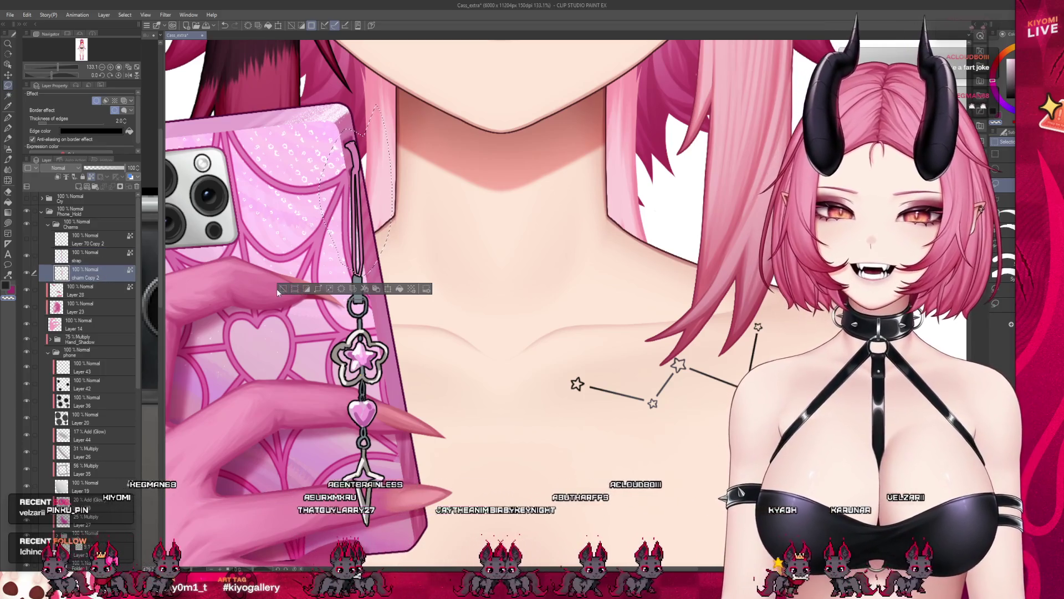
pyautogui.click(281, 289)
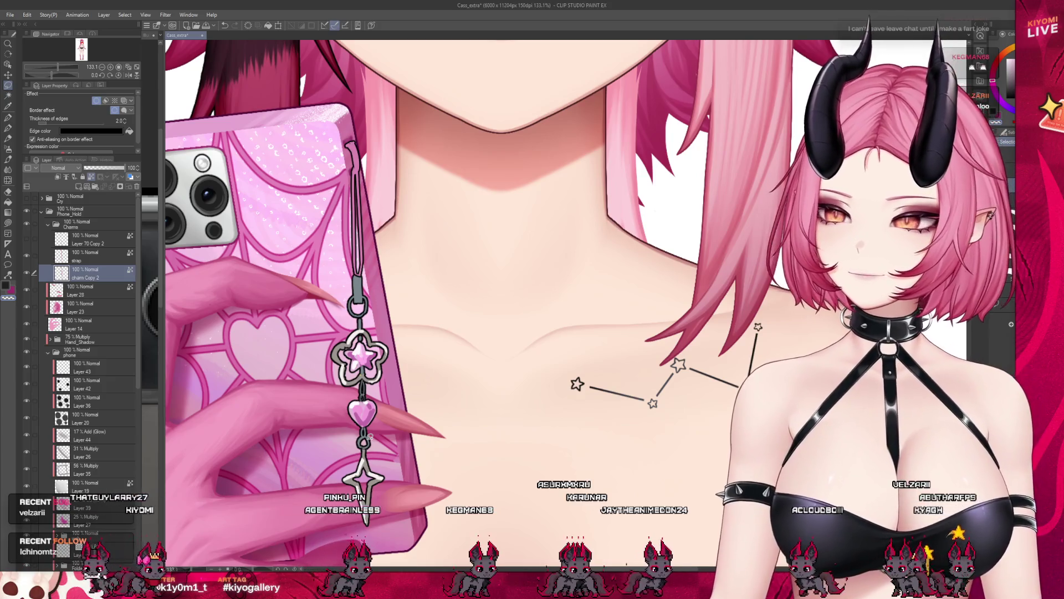
pyautogui.scroll(1, 499, 291)
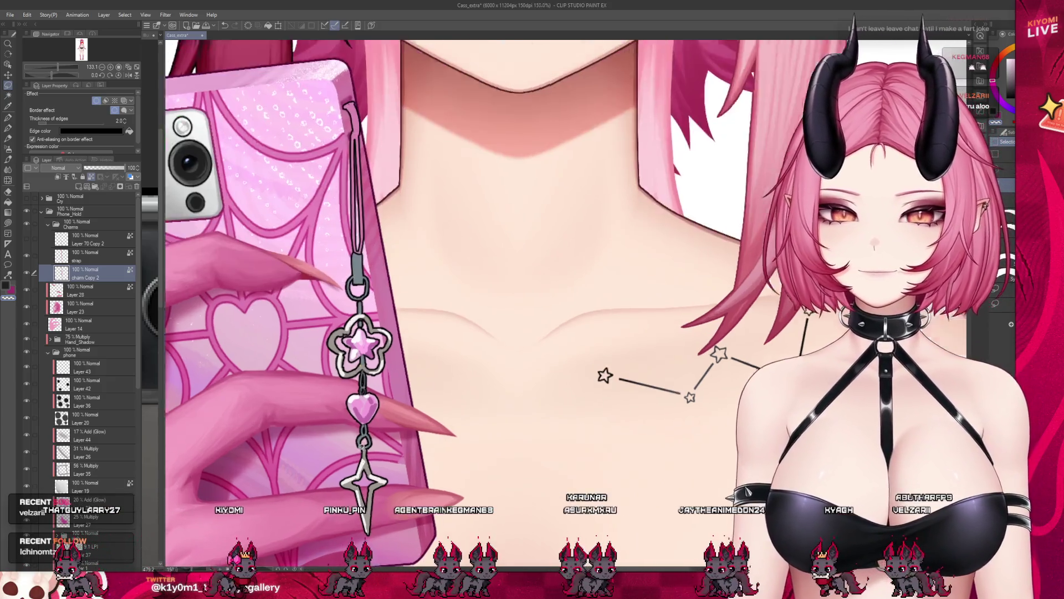
pyautogui.scroll(2, 499, 291)
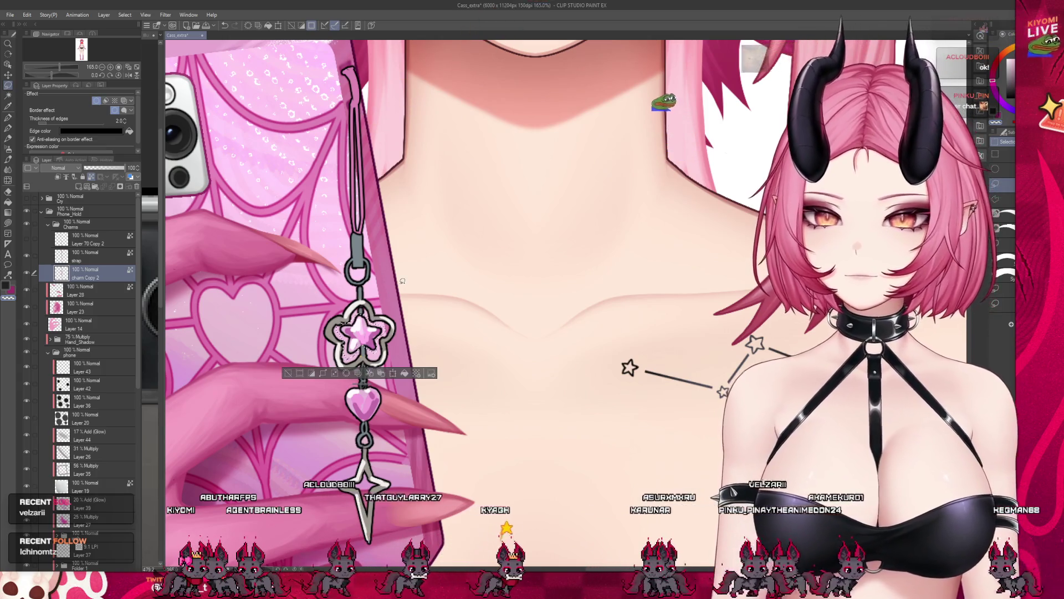
# Step: Paste the star pendant to its own layer, then cut the heart pendant to a new layer named heart
pyautogui.hotkey('ctrl', 'v')
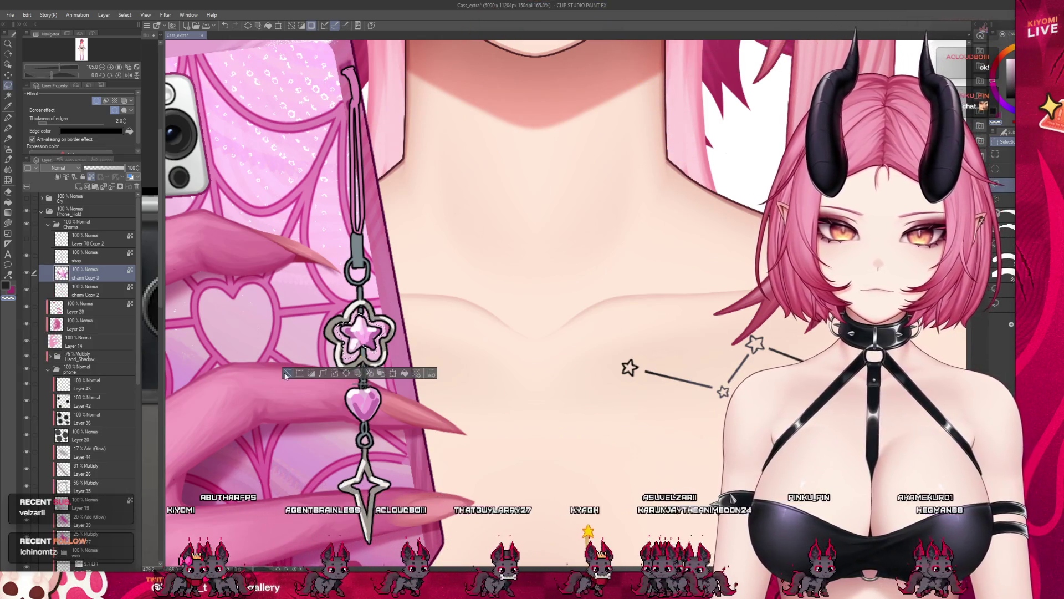
pyautogui.hotkey('ctrl', 'd')
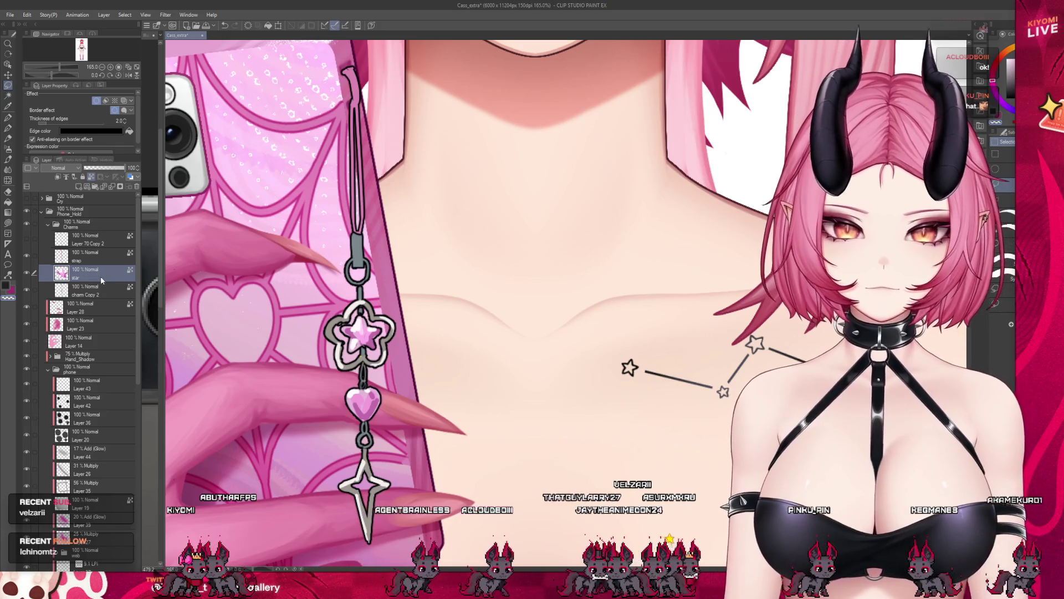
pyautogui.click(100, 290)
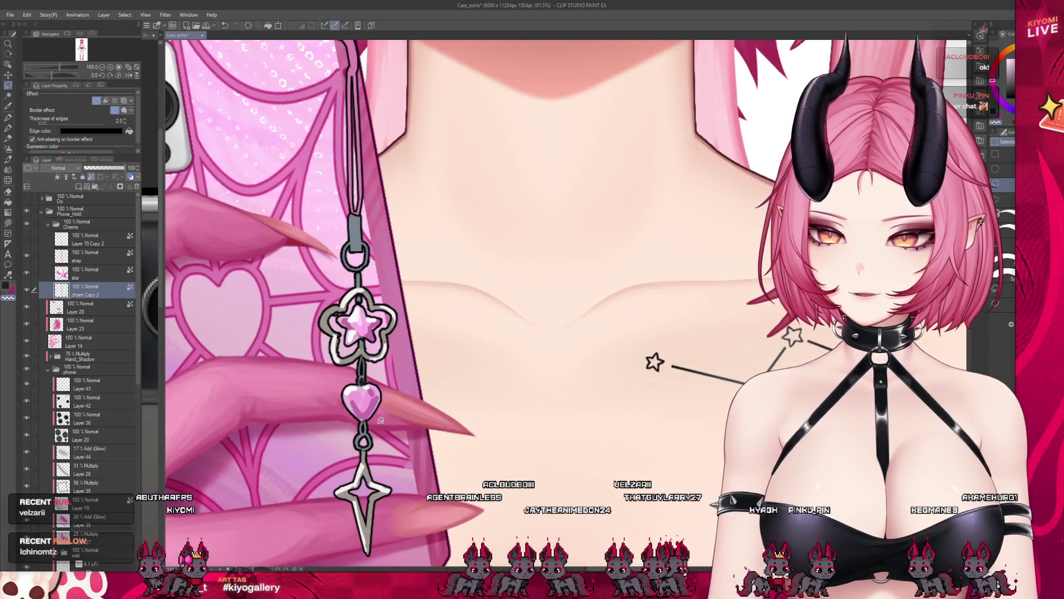
pyautogui.scroll(2, 379, 420)
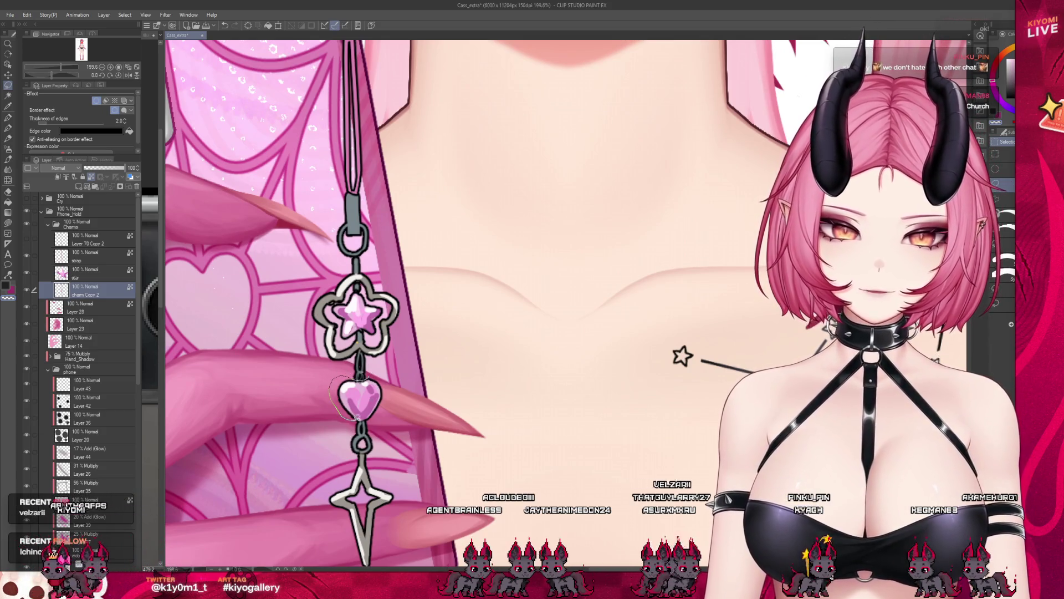
pyautogui.moveTo(377, 368); pyautogui.dragTo(378, 374)
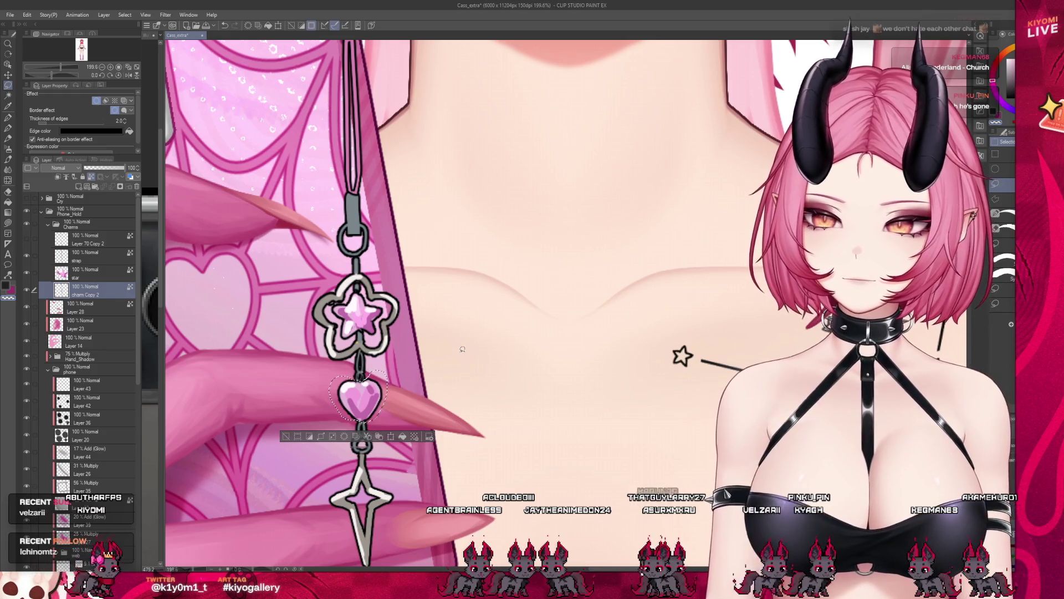
pyautogui.scroll(-1, 462, 350)
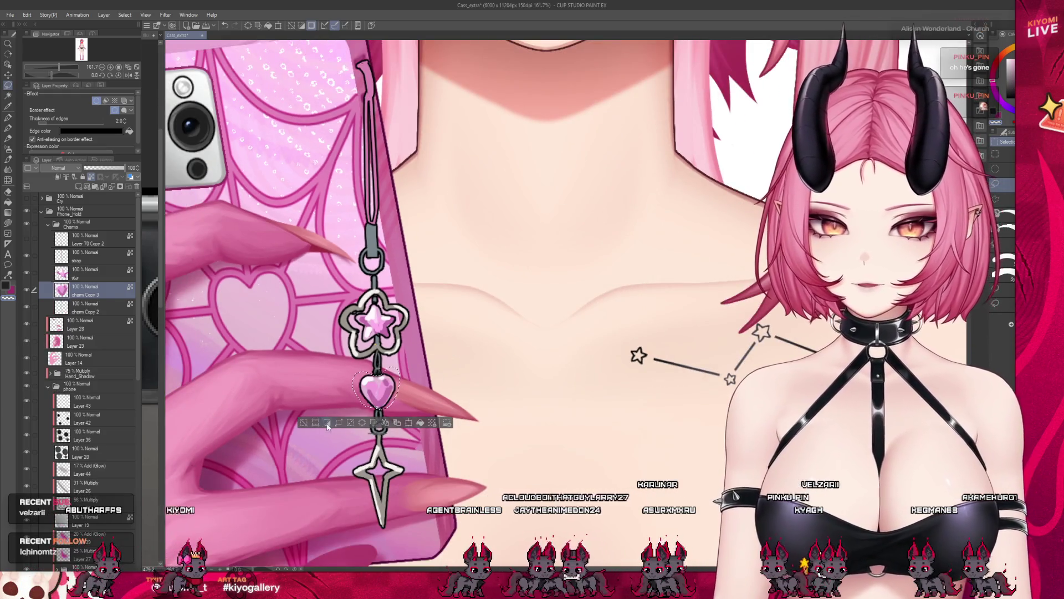
pyautogui.hotkey('ctrl', 'shift', 'v')
pyautogui.doubleClick(92, 296)
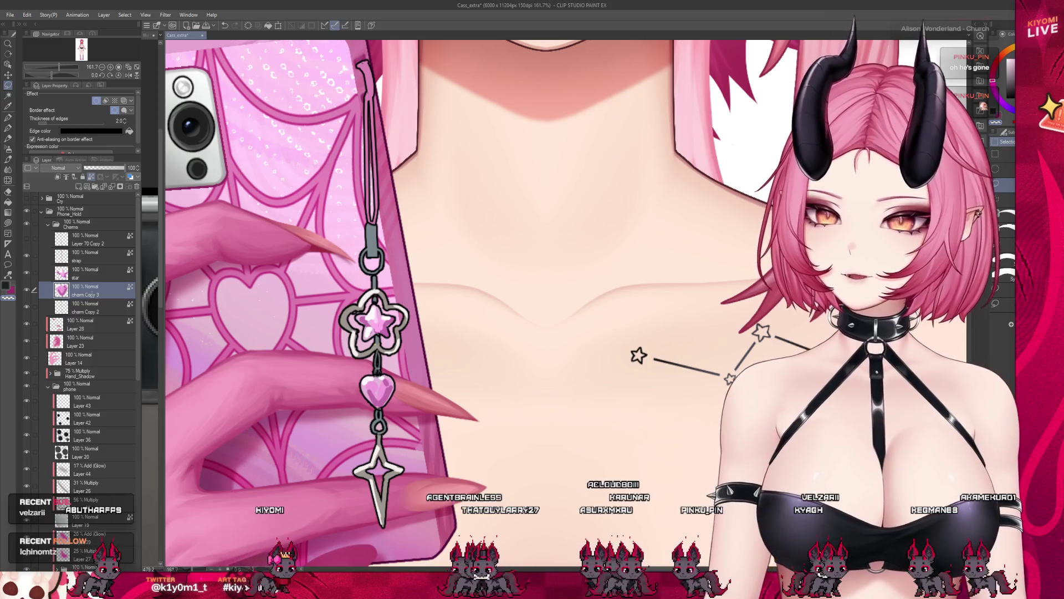
pyautogui.write('heart')
pyautogui.press('Return')
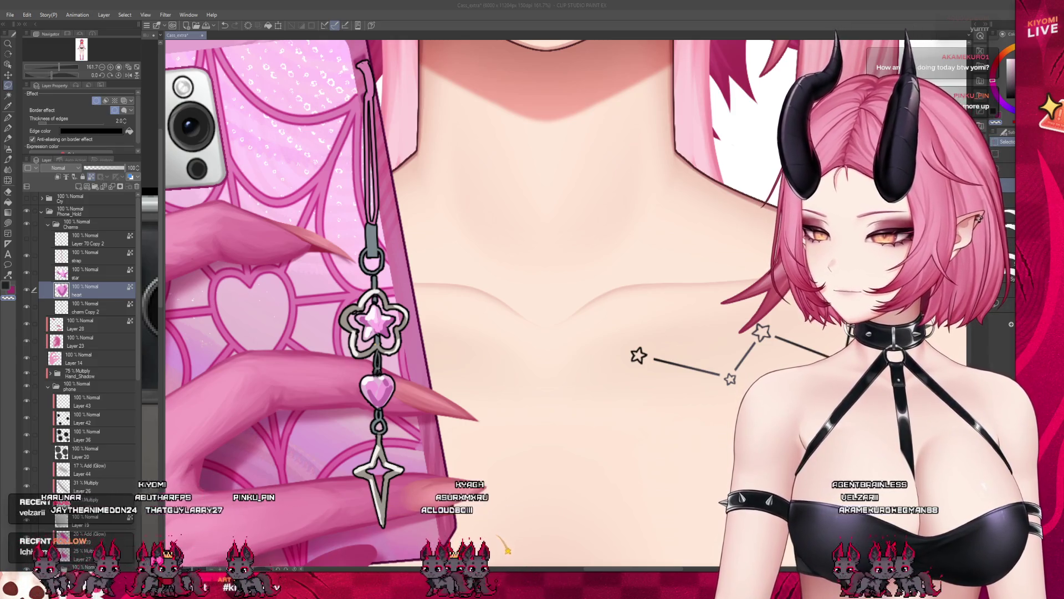
pyautogui.scroll(-2, 500, 291)
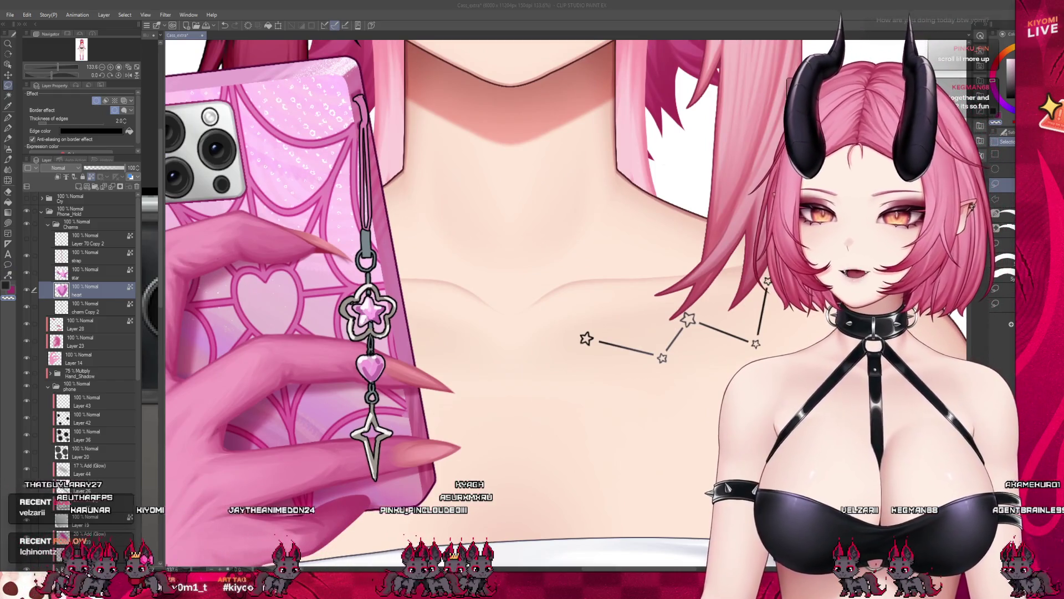
# Step: Hide the charm chain layer and make the star pendant layer active
pyautogui.click(48, 306)
pyautogui.click(49, 306)
pyautogui.click(88, 273)
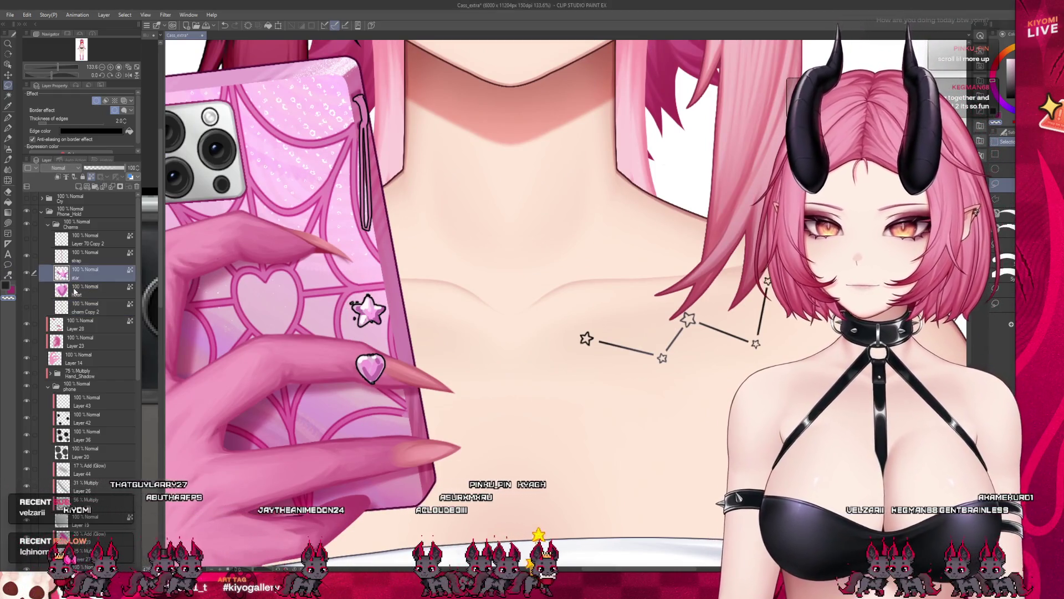
pyautogui.scroll(1, 499, 291)
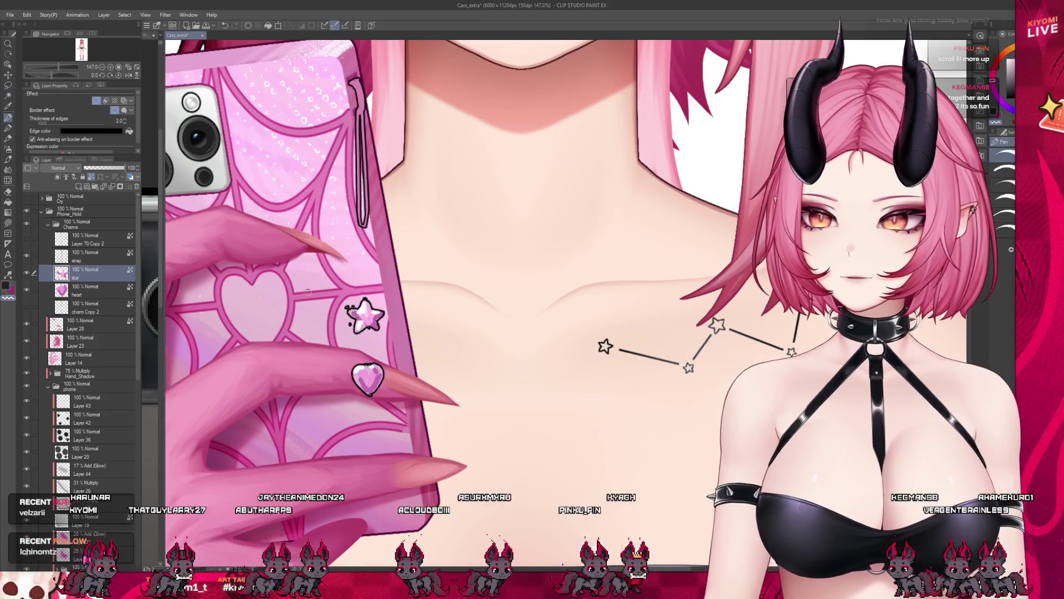
pyautogui.scroll(5, 341, 280)
pyautogui.scroll(3, 342, 281)
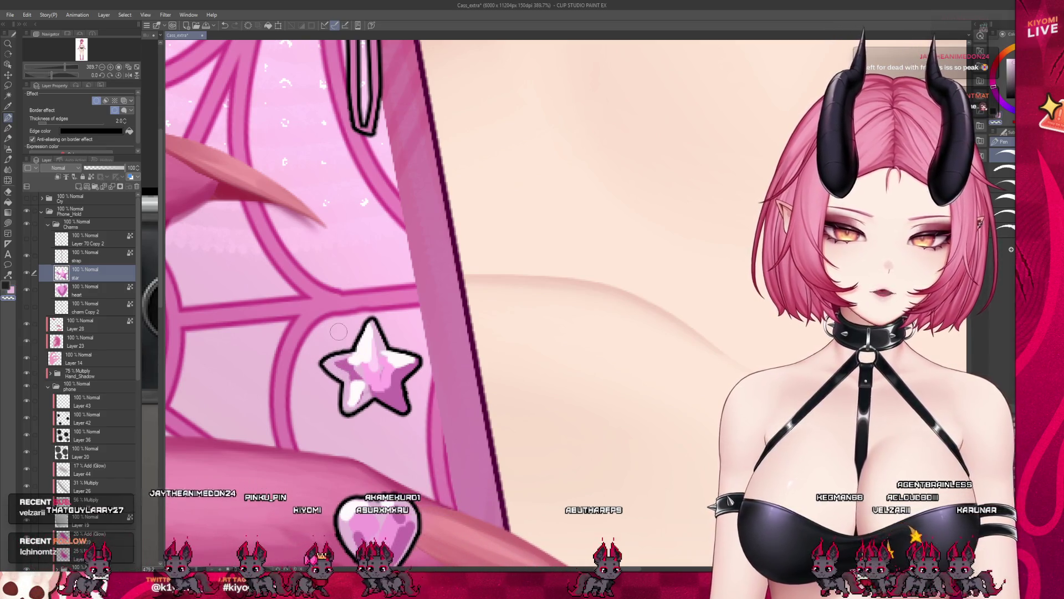
pyautogui.scroll(-4, 331, 360)
pyautogui.scroll(-1, 426, 369)
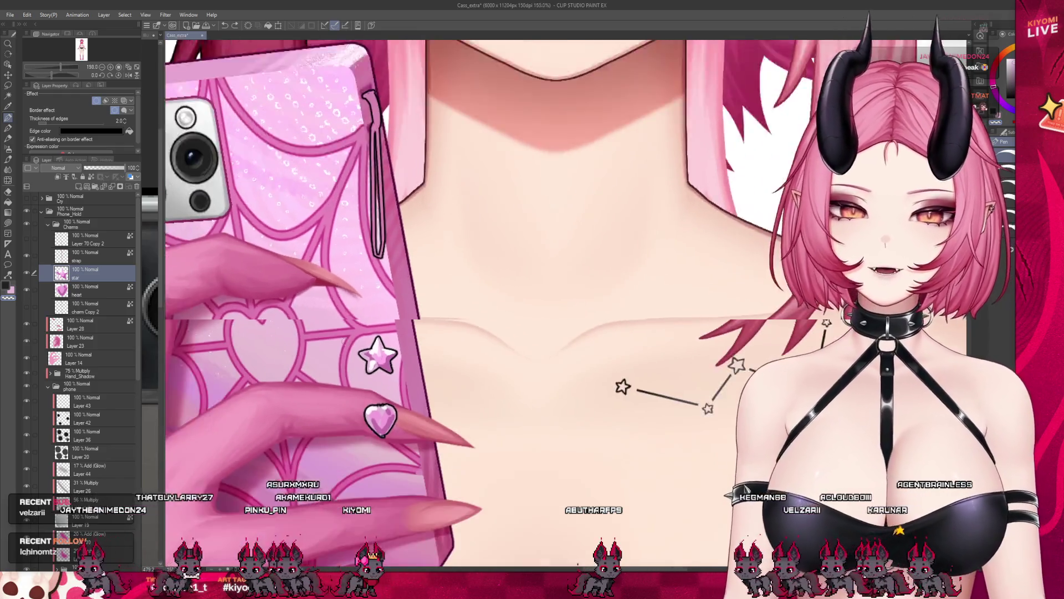
pyautogui.scroll(4, 399, 358)
pyautogui.scroll(2, 383, 349)
pyautogui.scroll(1, 375, 343)
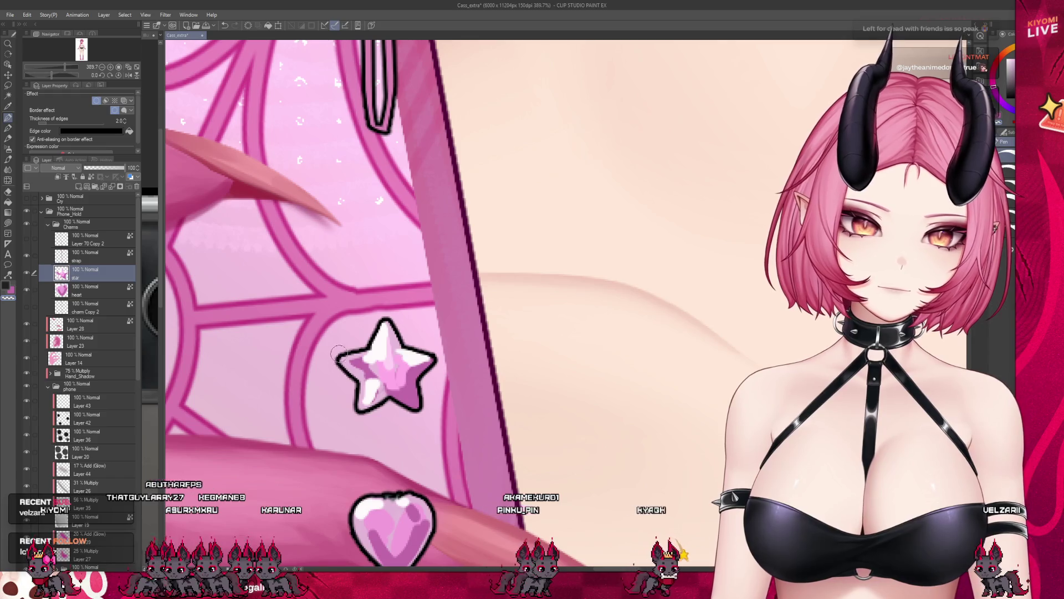
pyautogui.scroll(-3, 383, 250)
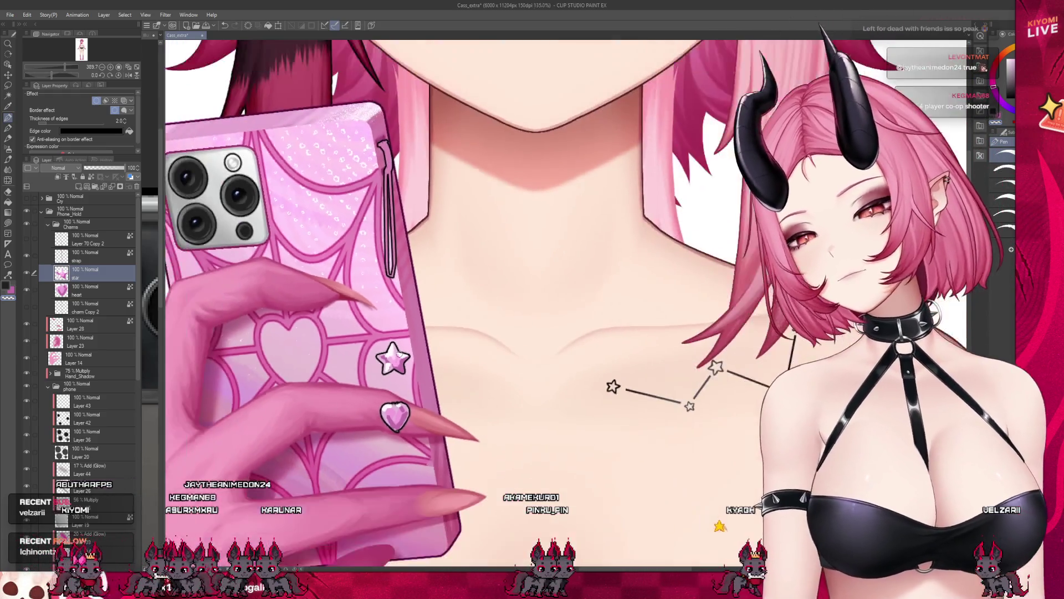
pyautogui.scroll(-1, 383, 249)
# Step: Switch to the heart pendant's layer after finishing the star's outline and shading
pyautogui.click(98, 290)
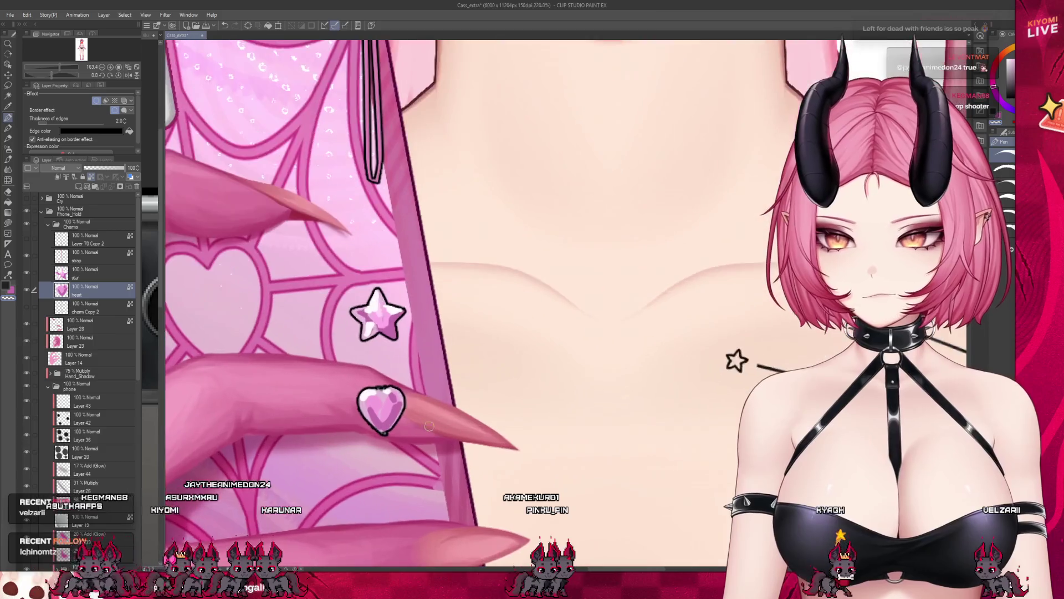
pyautogui.scroll(2, 382, 249)
pyautogui.scroll(2, 382, 250)
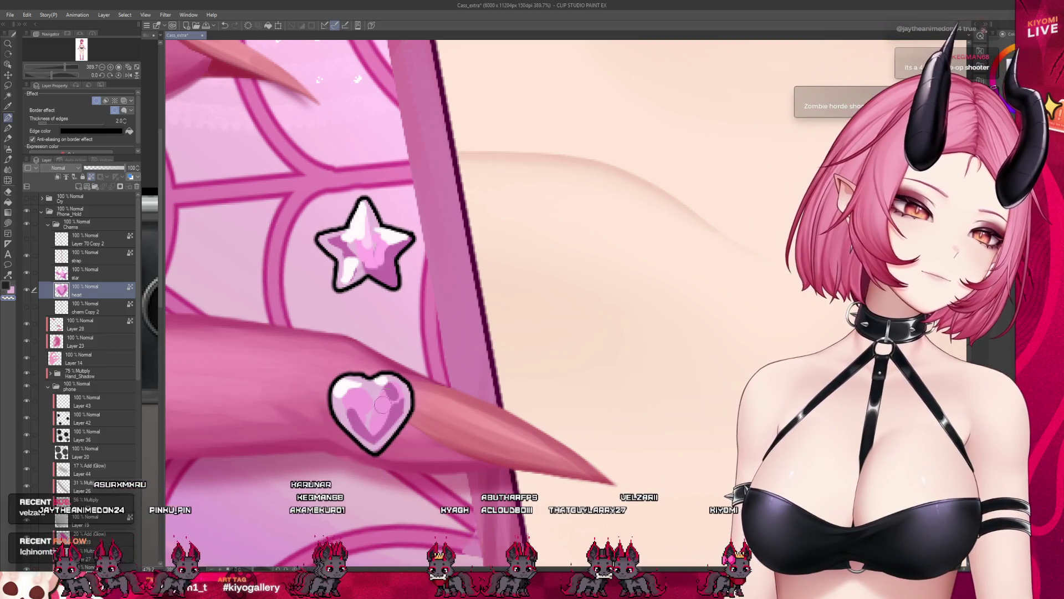
pyautogui.scroll(-1, 408, 340)
pyautogui.scroll(-3, 408, 340)
pyautogui.scroll(-2, 408, 339)
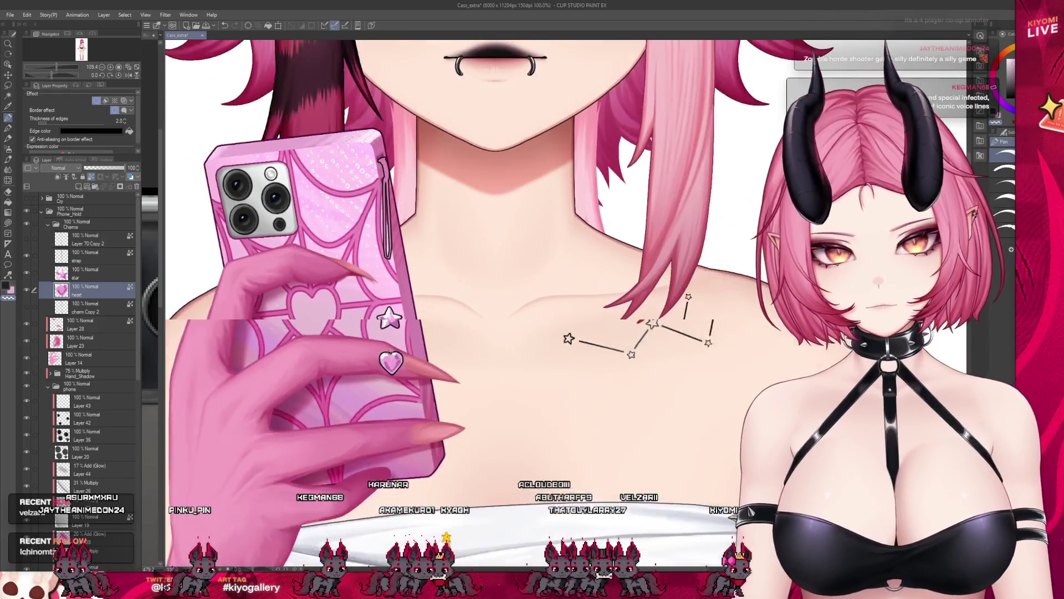
pyautogui.scroll(-2, 407, 340)
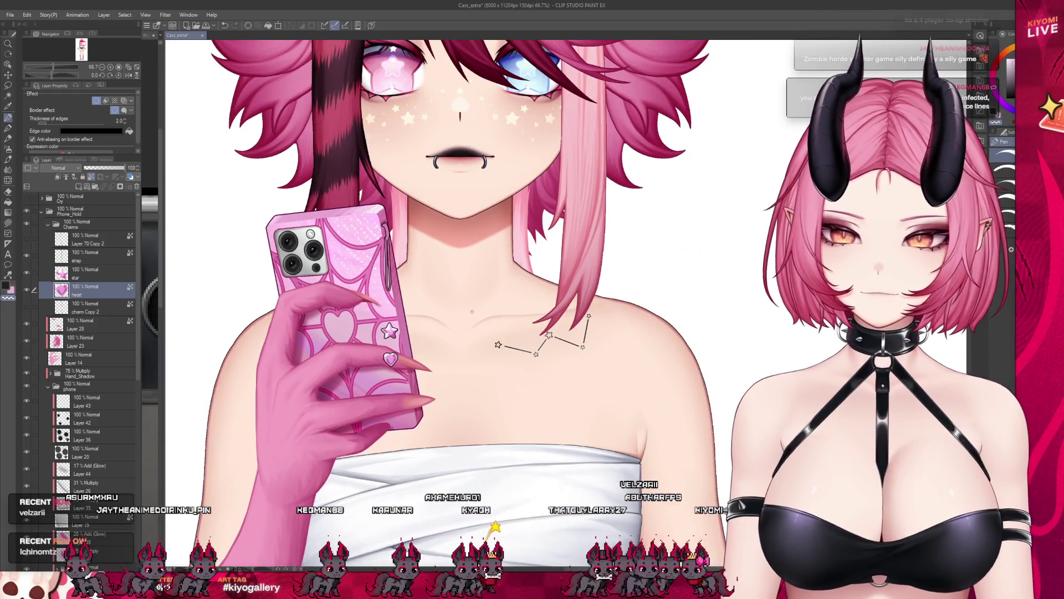
pyautogui.scroll(1, 442, 310)
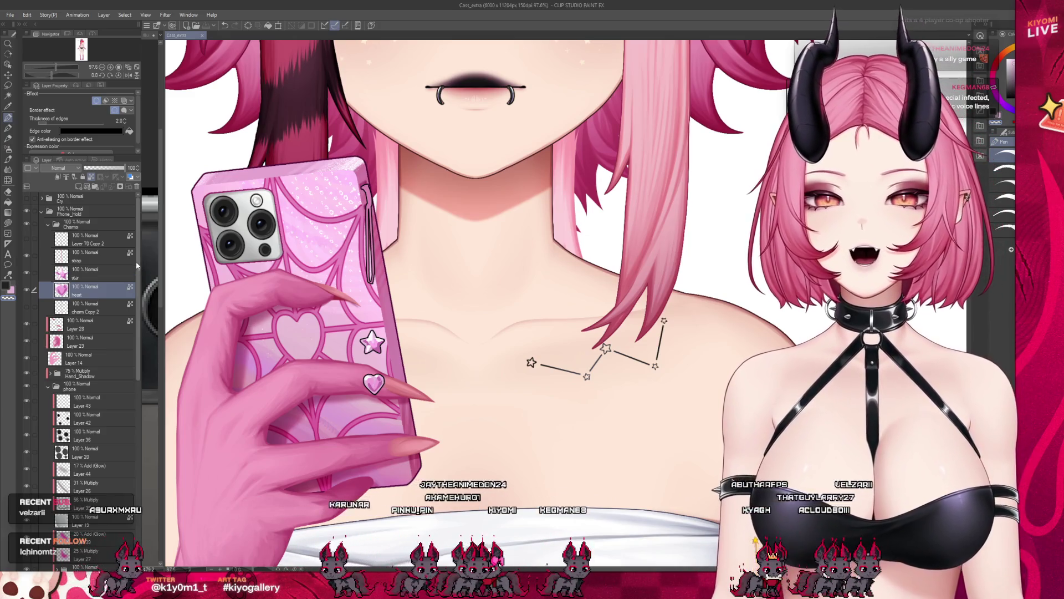
# Step: Duplicate the strap layer and return to the original strap layer
pyautogui.click(83, 257)
pyautogui.scroll(5, 345, 227)
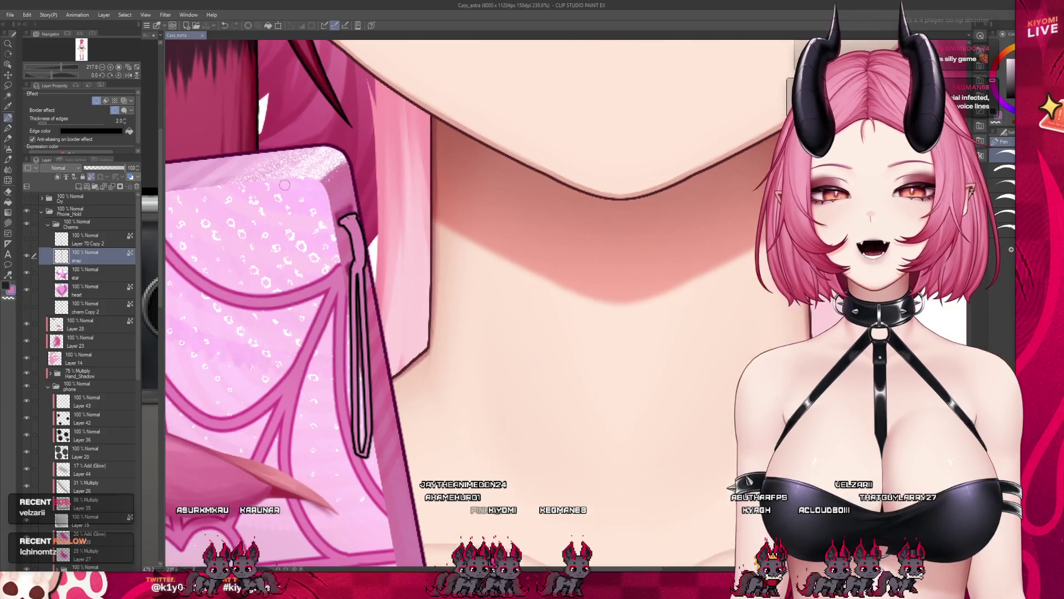
pyautogui.scroll(2, 345, 226)
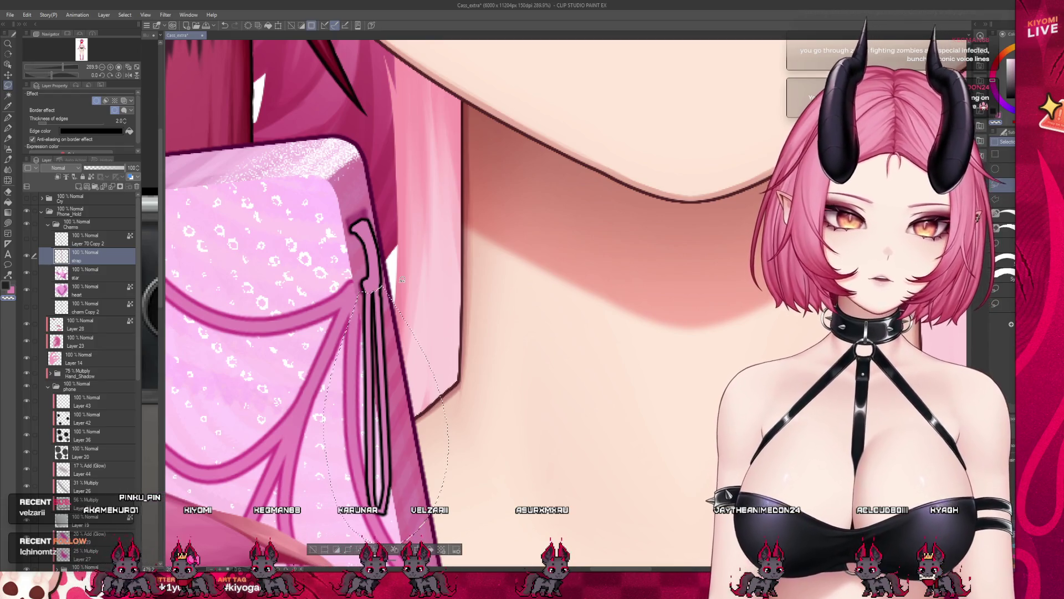
pyautogui.hotkey('ctrl', 'j')
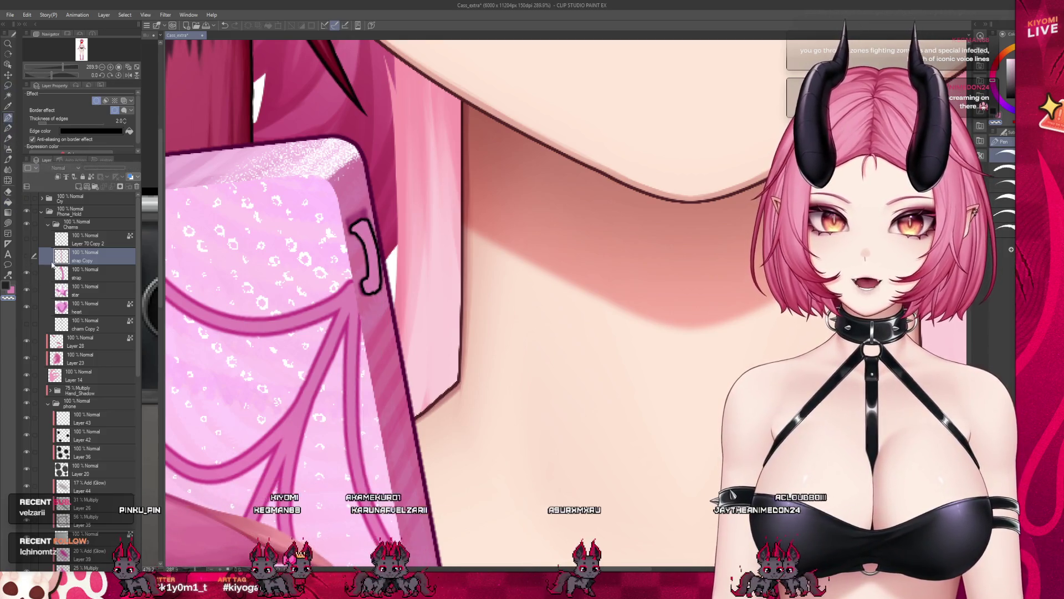
pyautogui.click(107, 273)
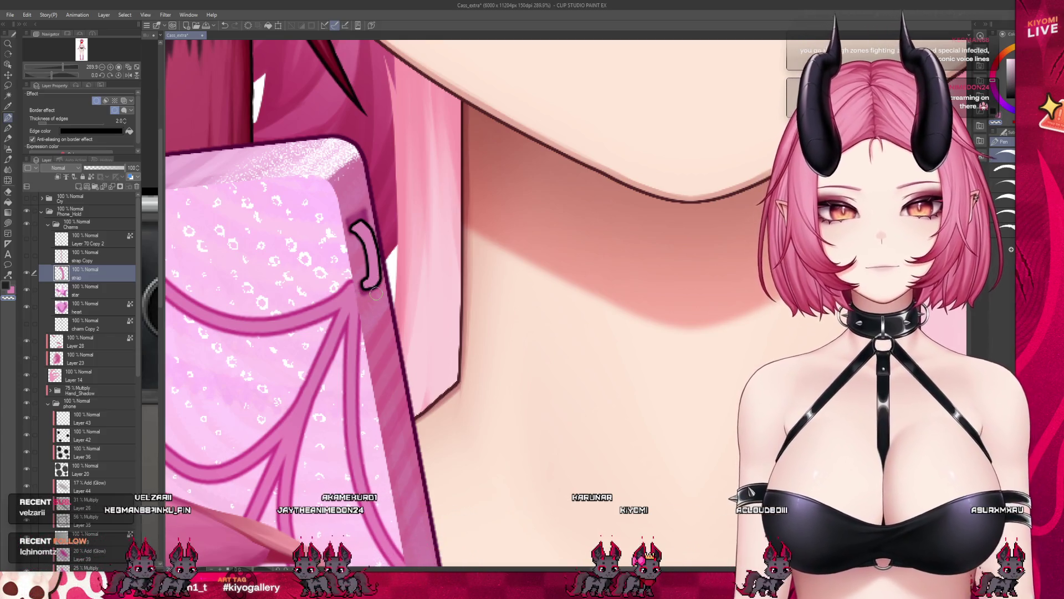
pyautogui.scroll(-5, 474, 299)
pyautogui.scroll(-2, 474, 300)
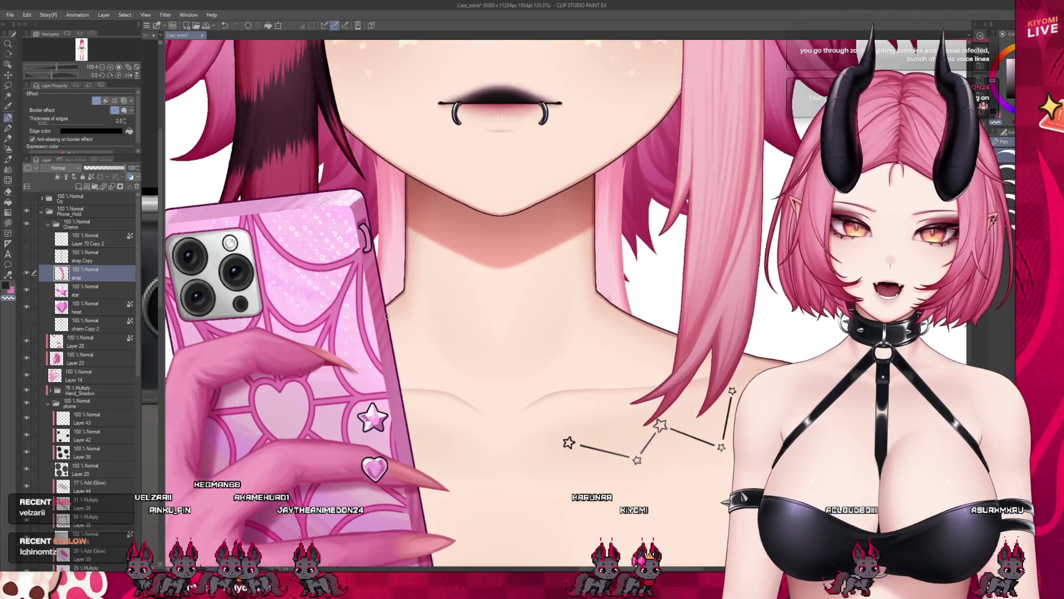
pyautogui.scroll(1, 474, 300)
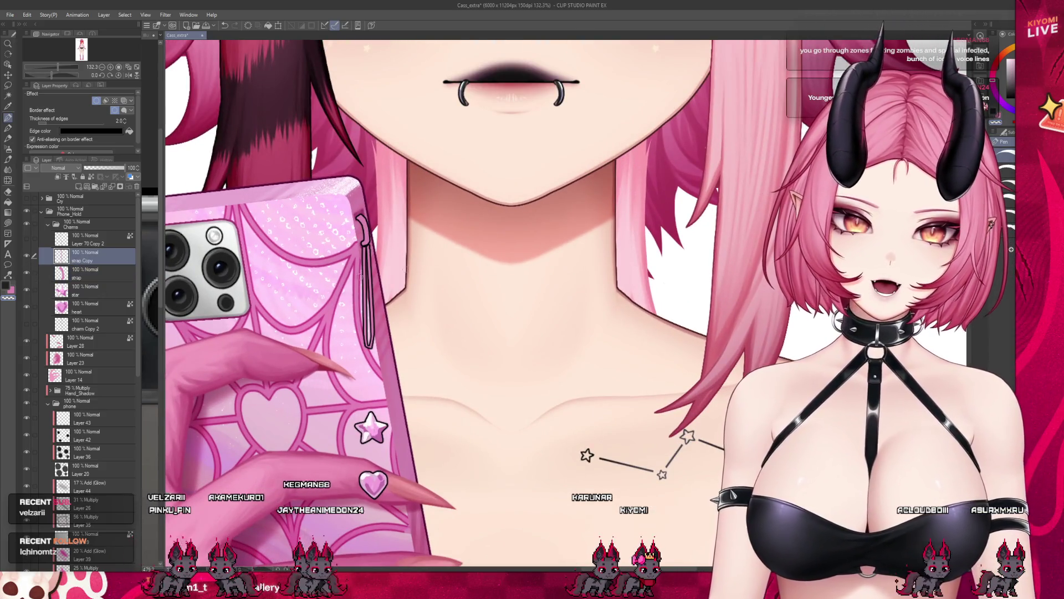
pyautogui.scroll(5, 374, 249)
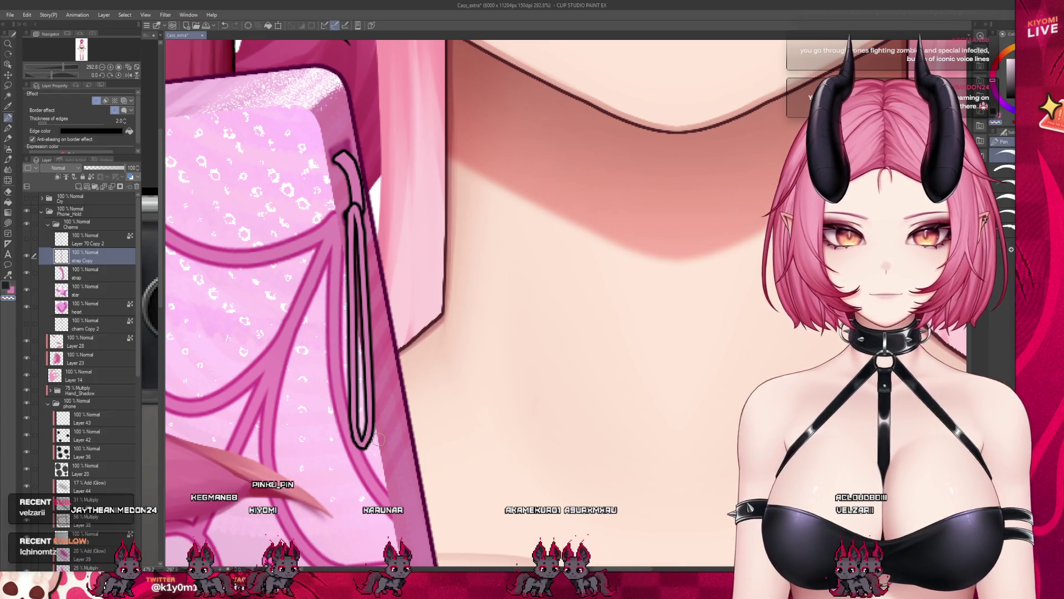
pyautogui.scroll(-3, 499, 291)
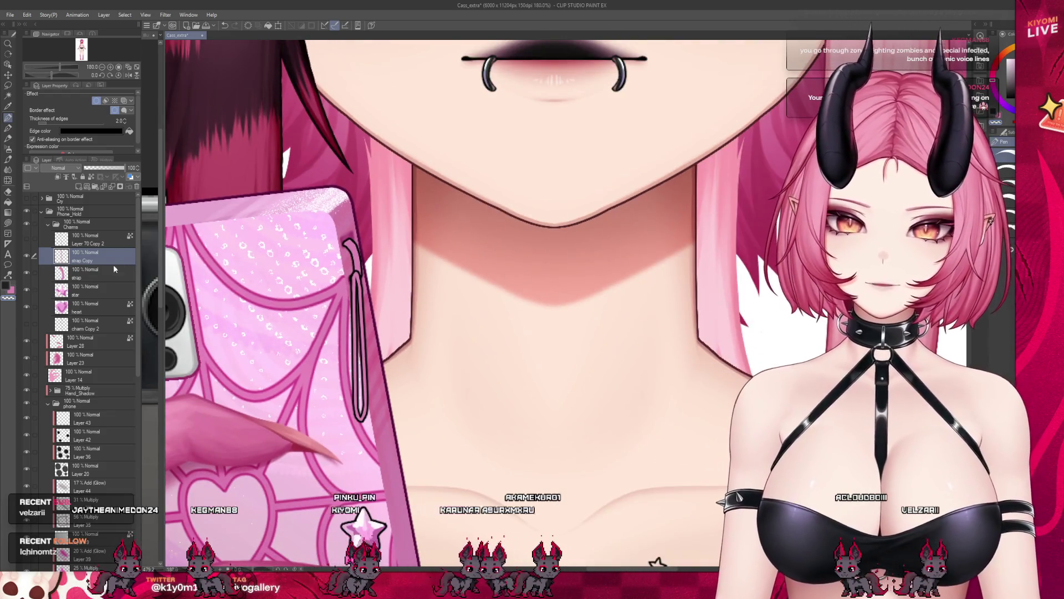
# Step: Move the strap copy layer beneath the original strap layer
pyautogui.moveTo(114, 256); pyautogui.dragTo(113, 279)
pyautogui.scroll(-3, 499, 291)
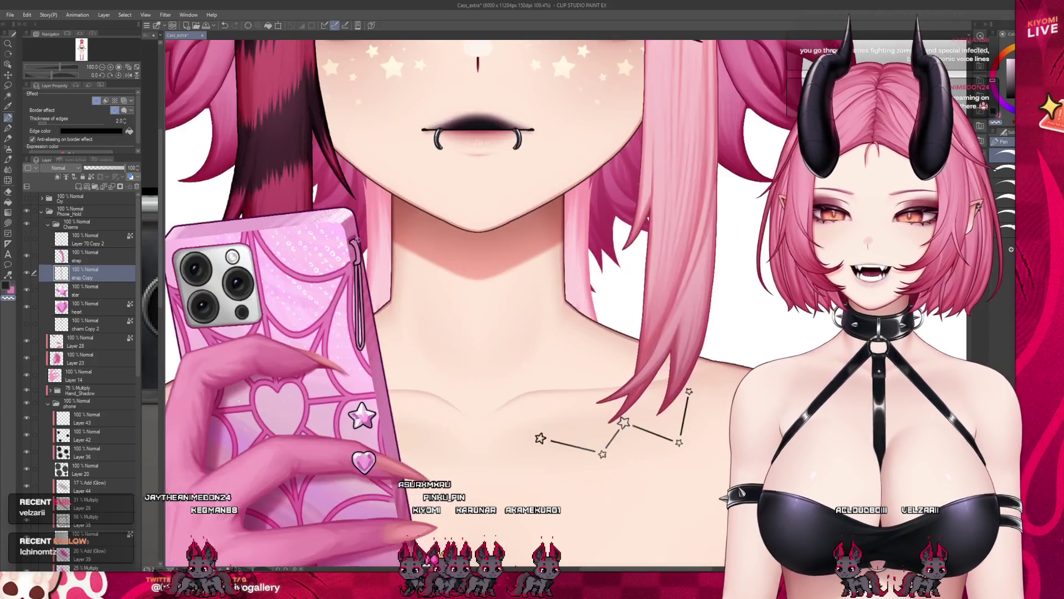
pyautogui.scroll(-2, 499, 291)
pyautogui.scroll(-2, 499, 291)
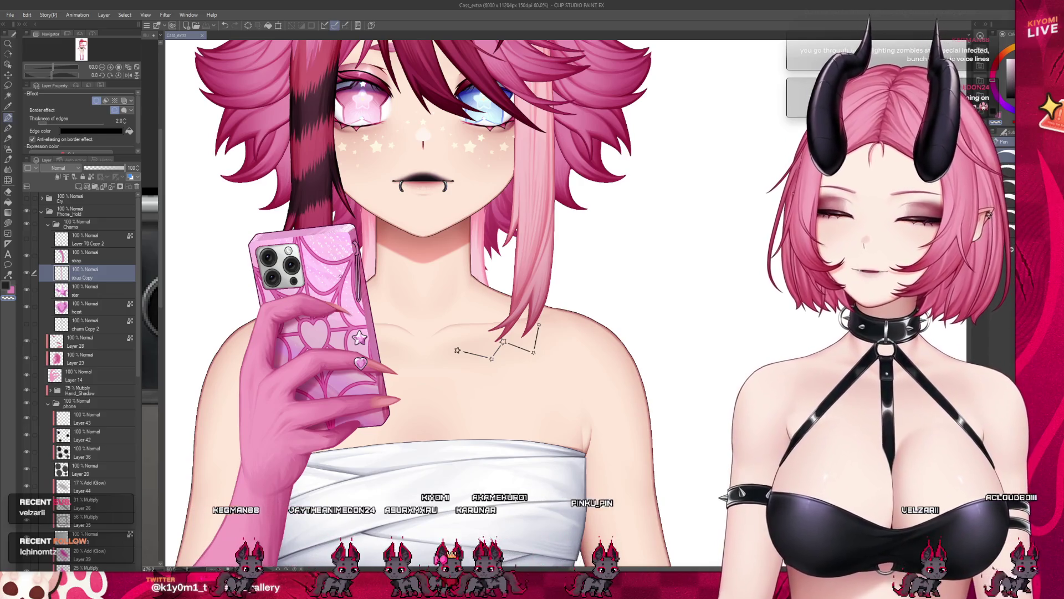
pyautogui.scroll(2, 500, 292)
pyautogui.scroll(2, 500, 291)
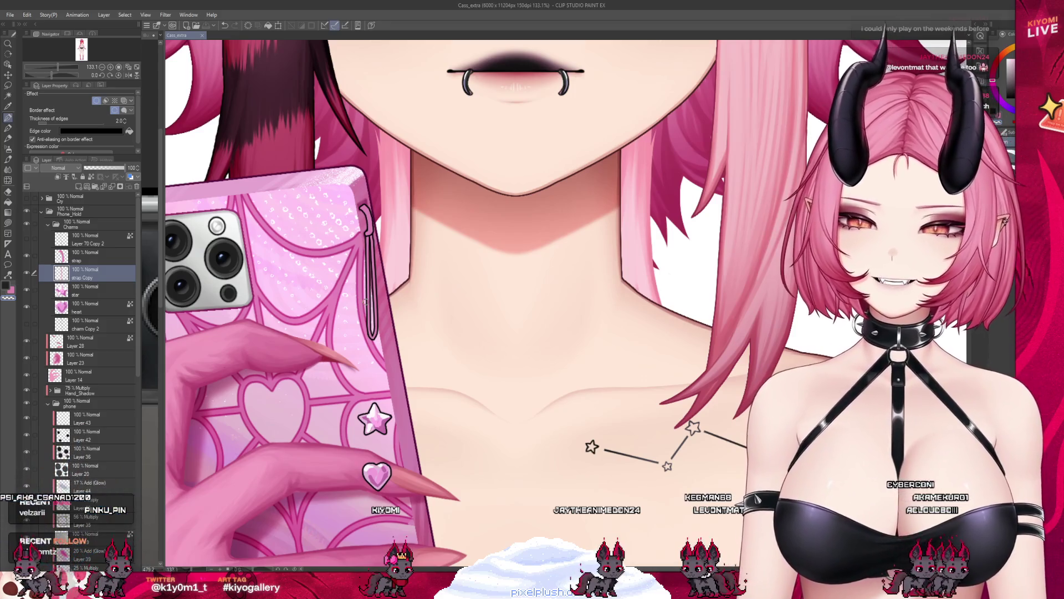
pyautogui.scroll(2, 384, 230)
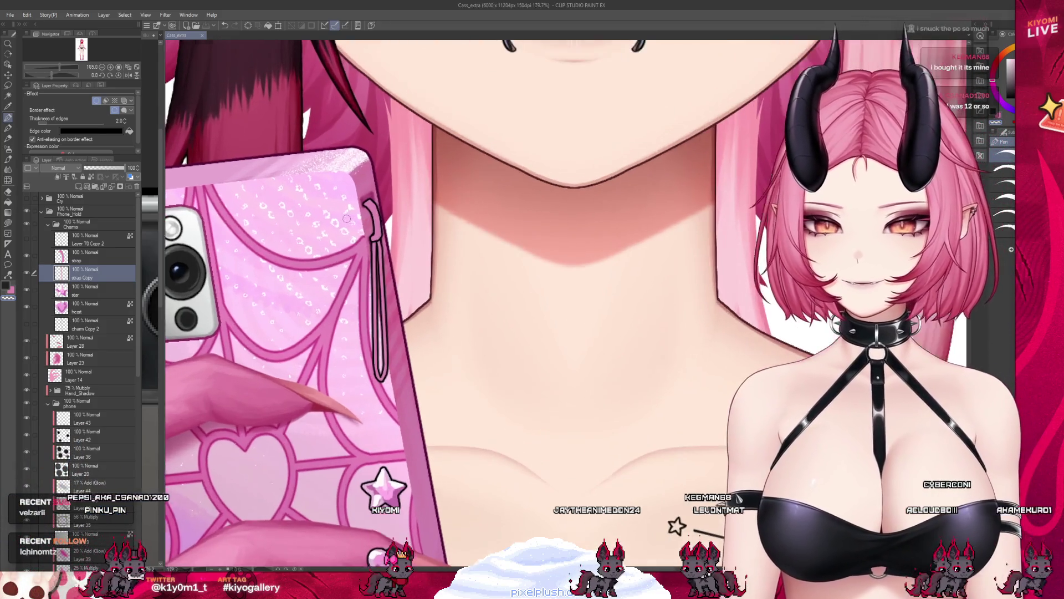
pyautogui.scroll(1, 366, 225)
pyautogui.scroll(2, 350, 220)
pyautogui.scroll(1, 347, 219)
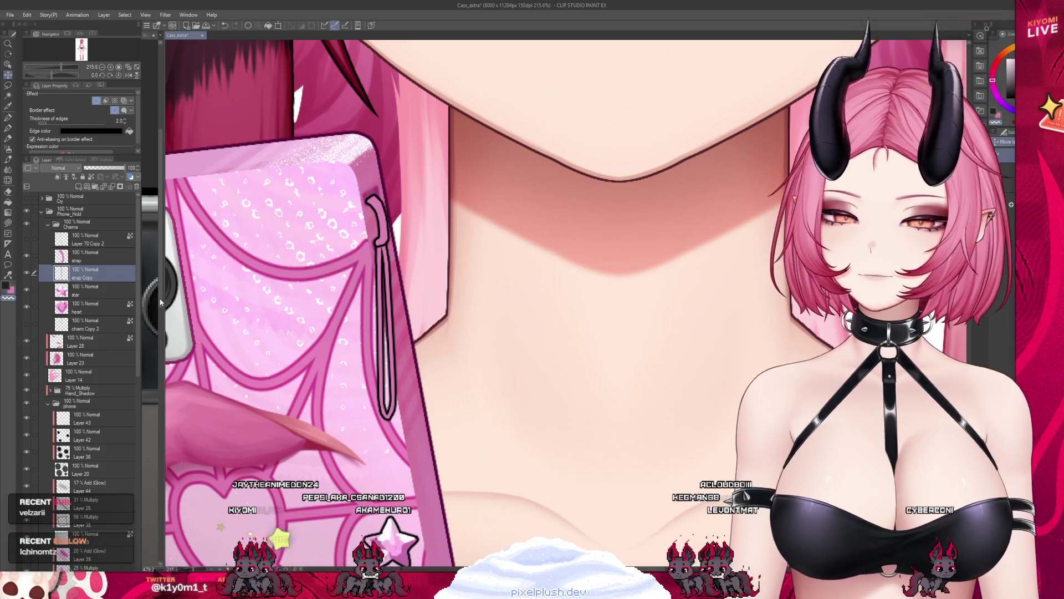
pyautogui.scroll(-3, 530, 290)
pyautogui.scroll(-2, 463, 283)
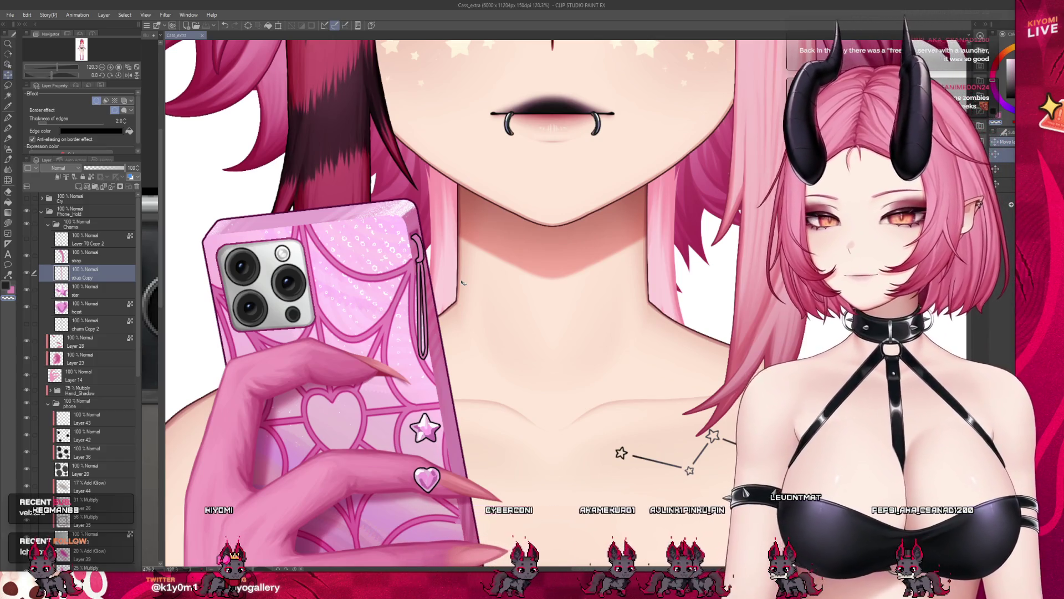
pyautogui.scroll(2, 463, 284)
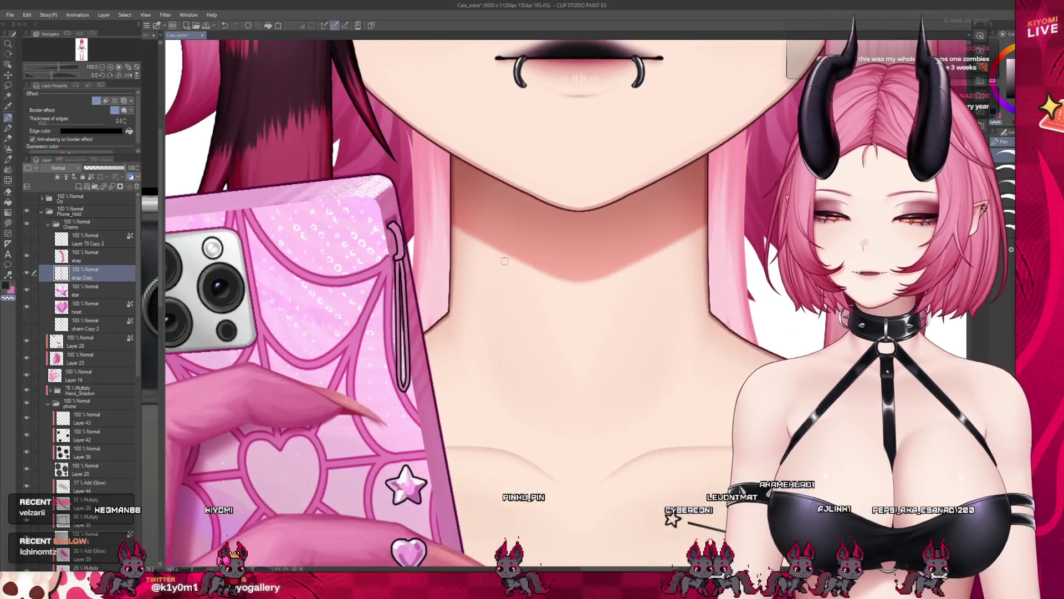
pyautogui.scroll(2, 393, 414)
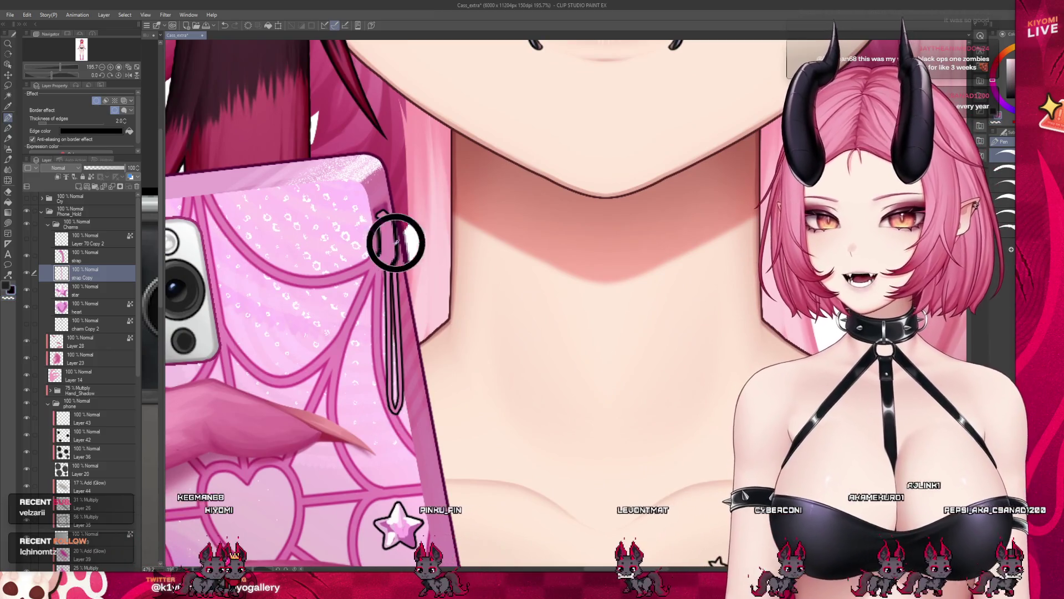
pyautogui.scroll(1, 395, 245)
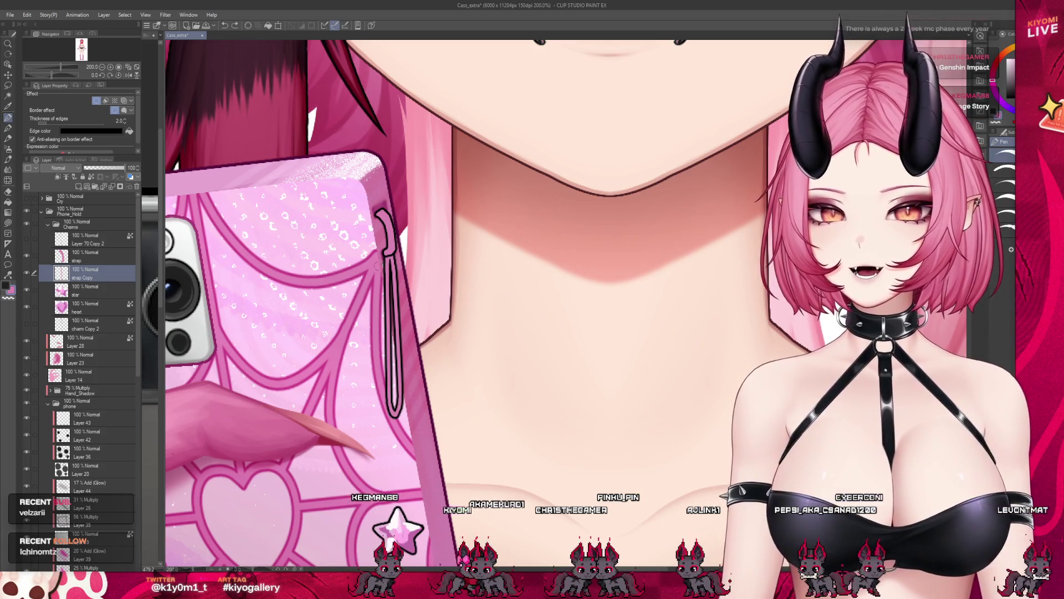
pyautogui.scroll(-4, 482, 249)
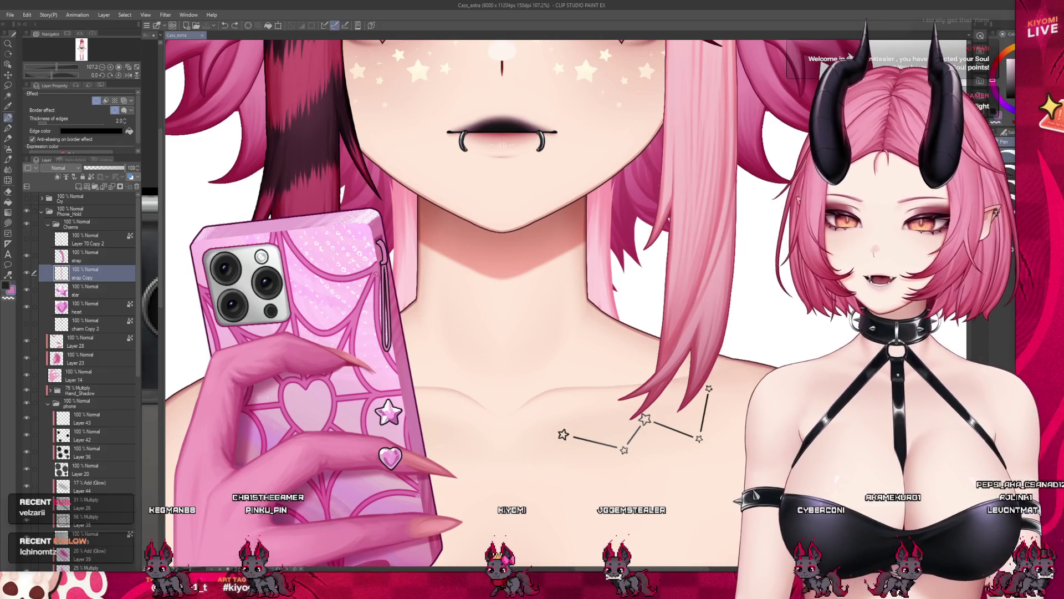
pyautogui.scroll(2, 499, 333)
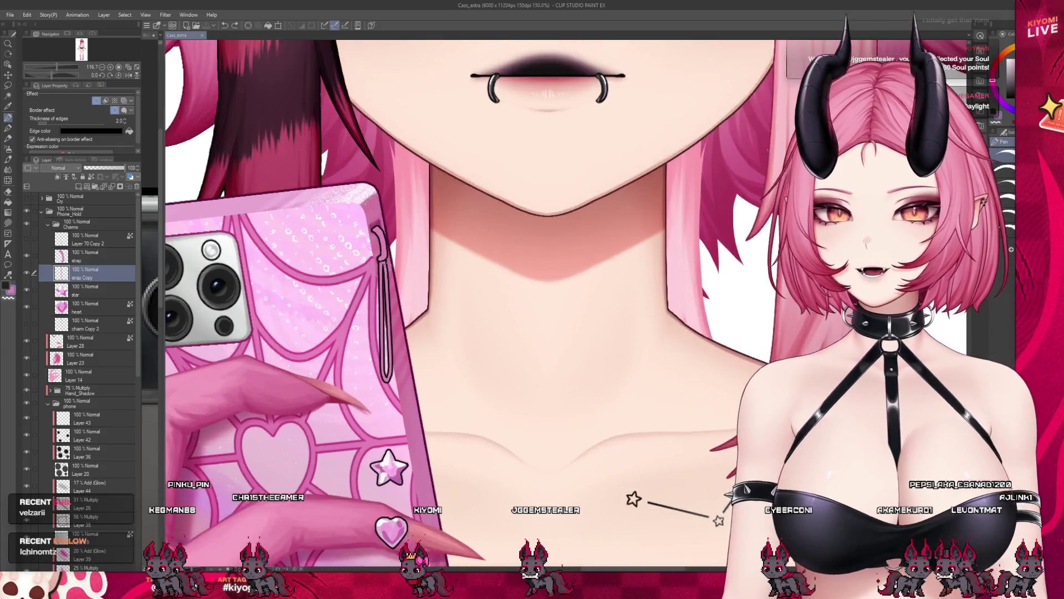
pyautogui.scroll(2, 499, 333)
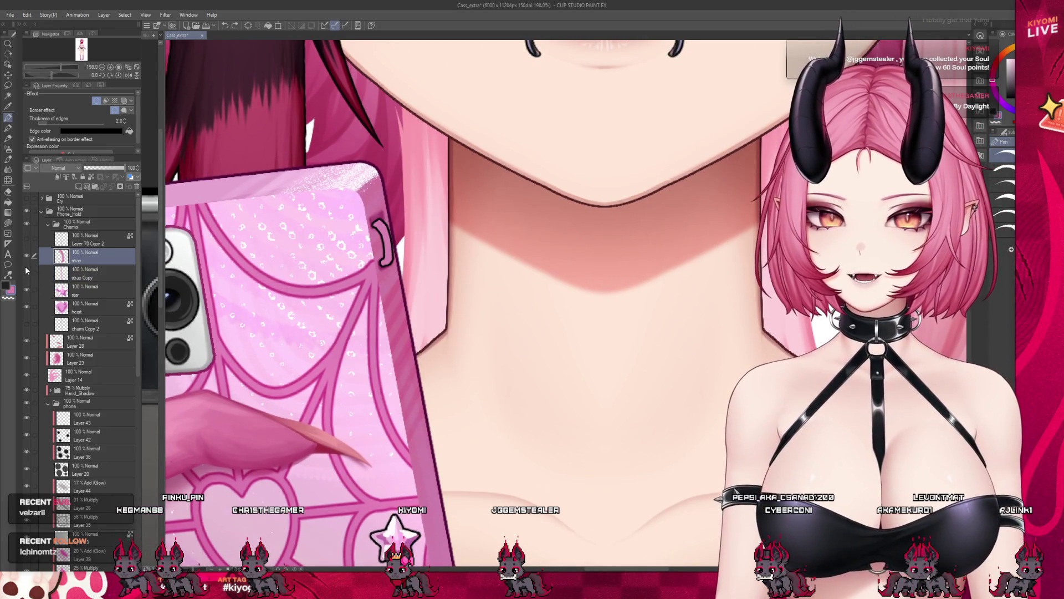
pyautogui.scroll(2, 313, 243)
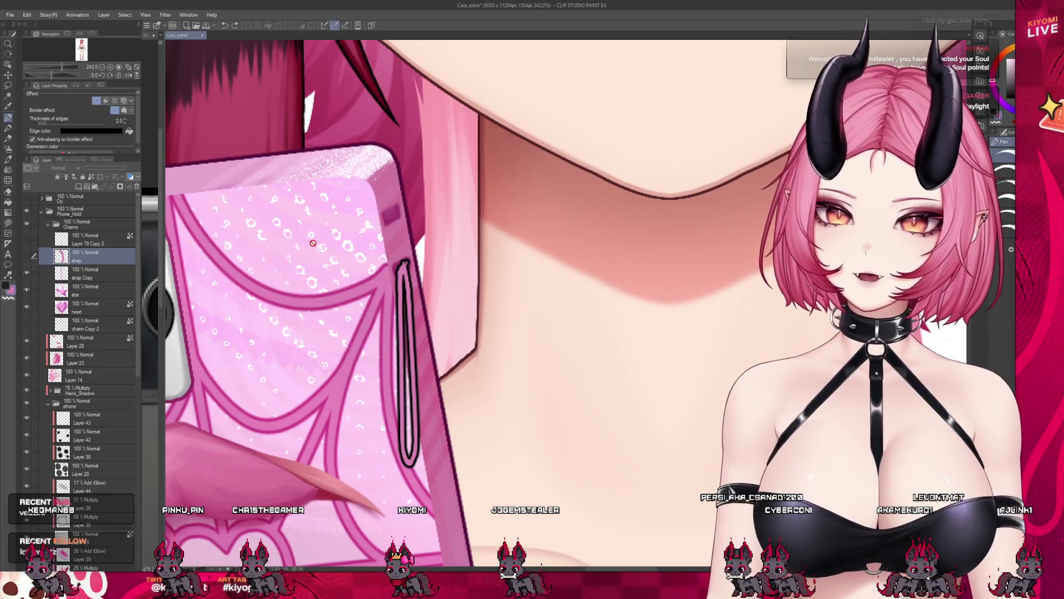
# Step: Switch between the strap and strap Copy layers while thinning the loop's border to 1.0
pyautogui.click(100, 274)
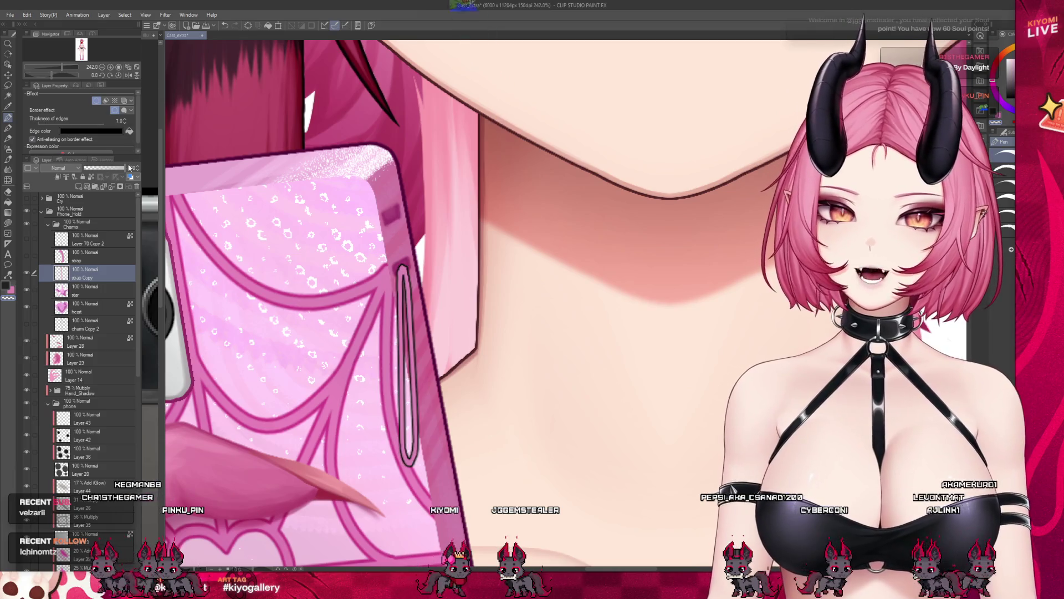
pyautogui.click(92, 256)
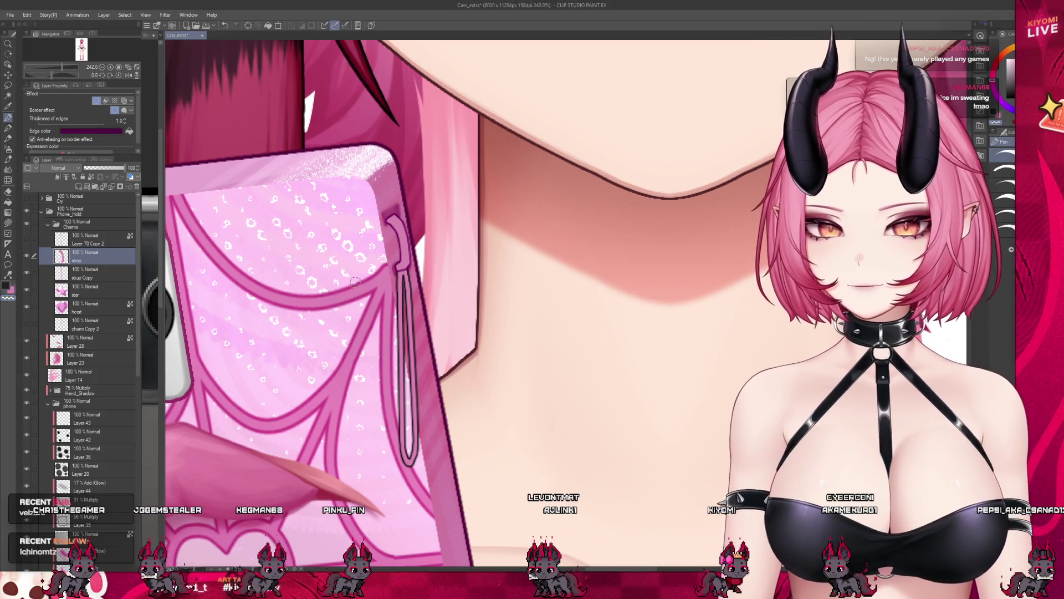
pyautogui.click(117, 265)
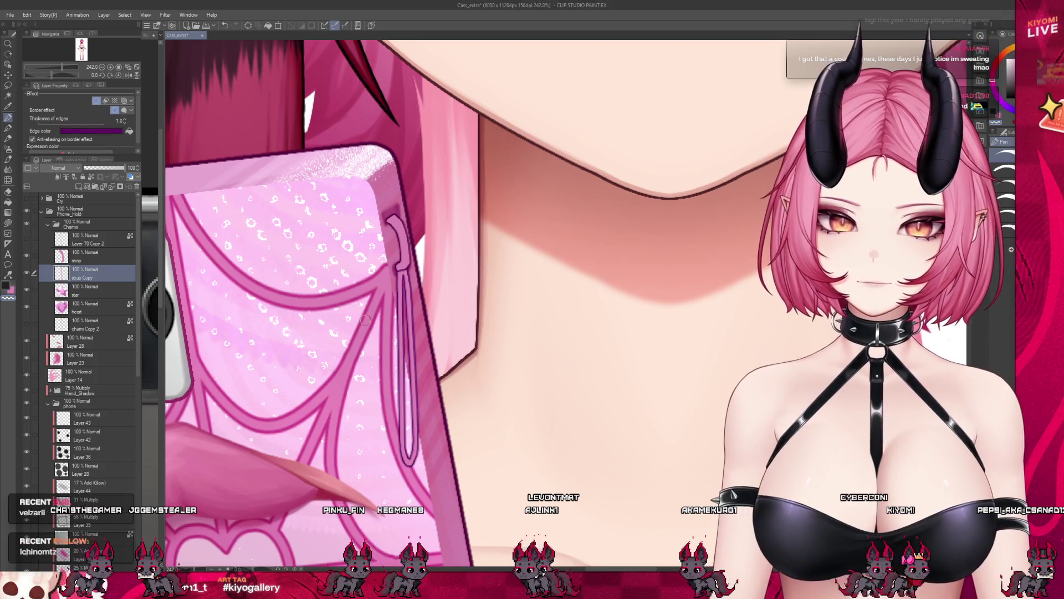
pyautogui.scroll(-1, 322, 361)
pyautogui.scroll(-3, 323, 360)
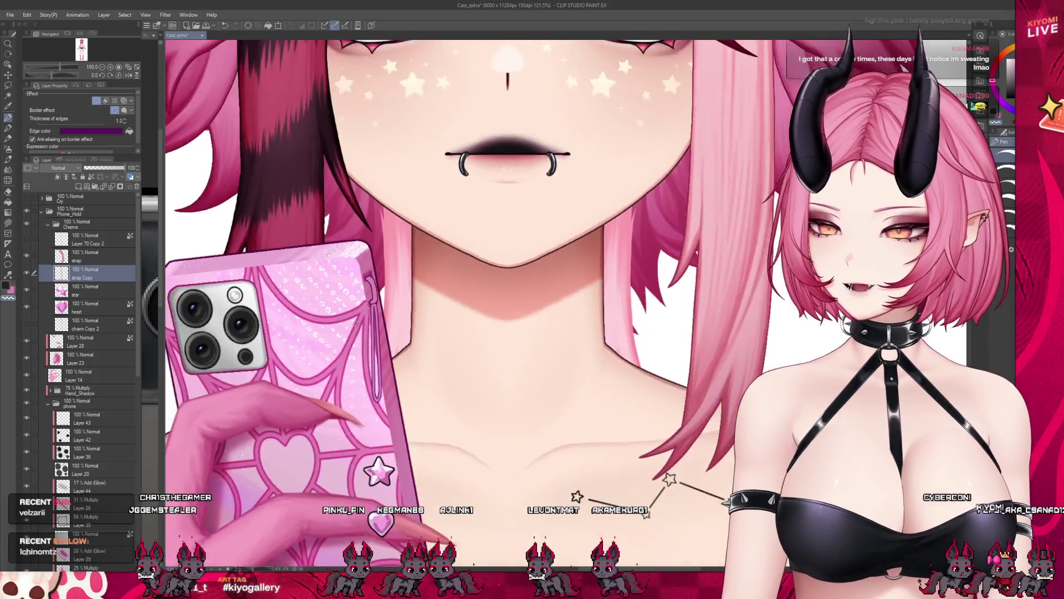
pyautogui.scroll(-2, 323, 360)
pyautogui.scroll(2, 323, 361)
pyautogui.scroll(2, 323, 361)
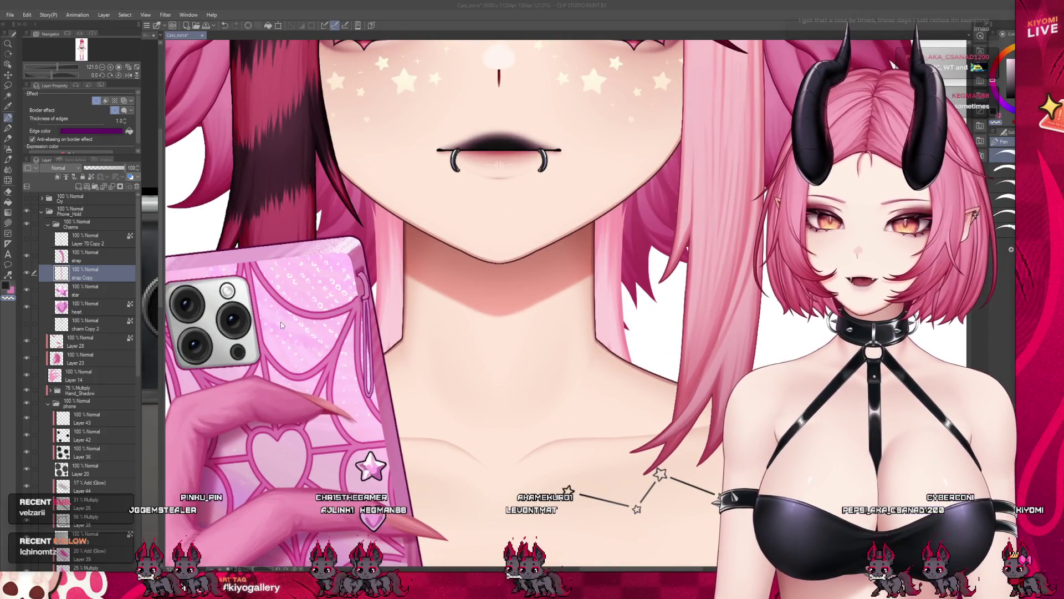
pyautogui.hotkey('alt', ']')
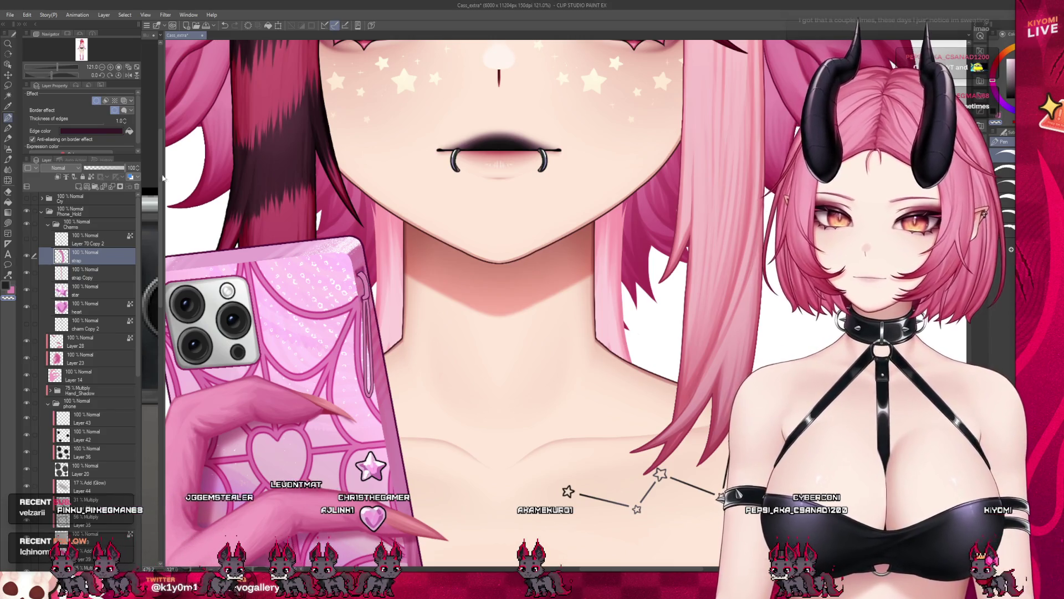
# Step: Select the strap layers and start a free transform on the chain charm to reposition it
pyautogui.click(87, 276)
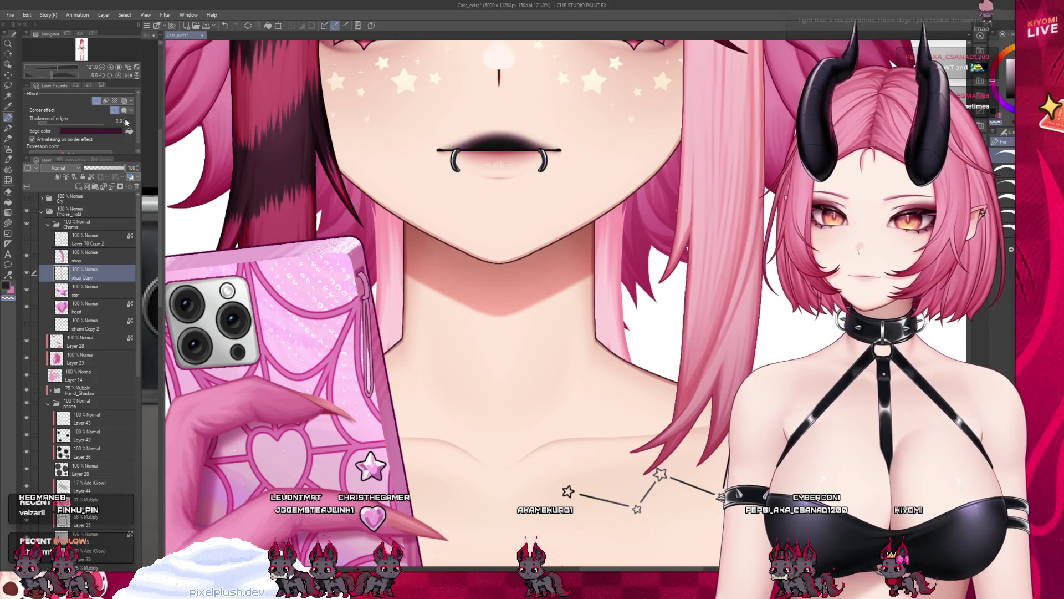
pyautogui.scroll(-4, 500, 291)
pyautogui.click(87, 260)
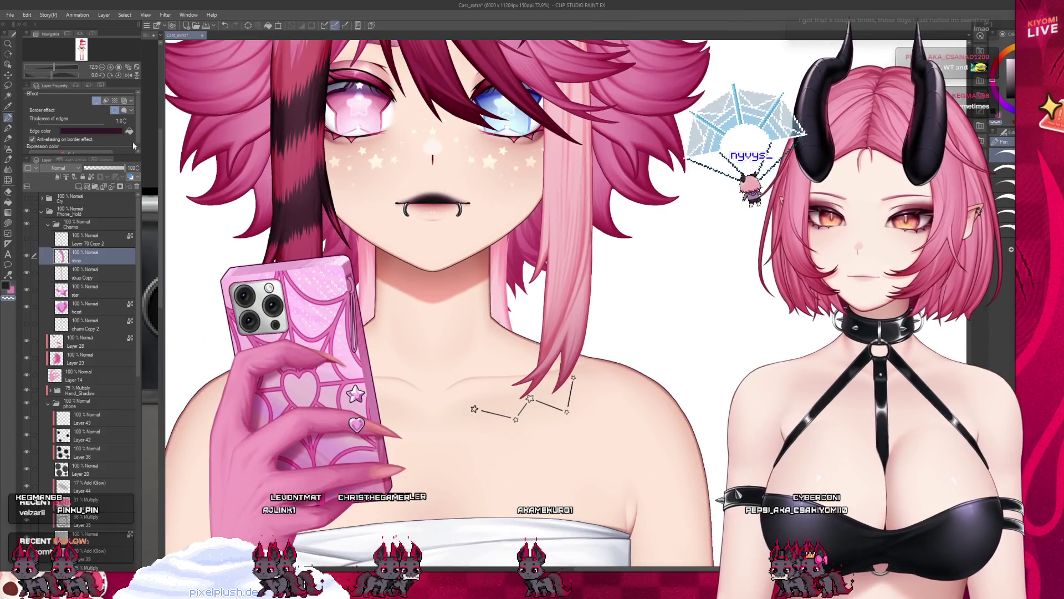
pyautogui.scroll(4, 499, 333)
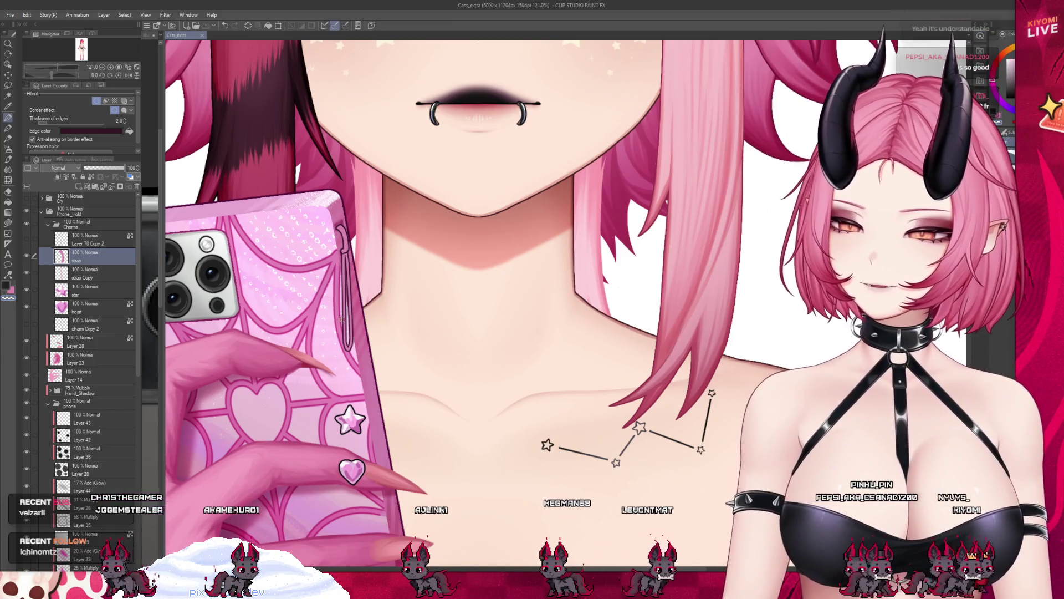
pyautogui.scroll(-2, 582, 374)
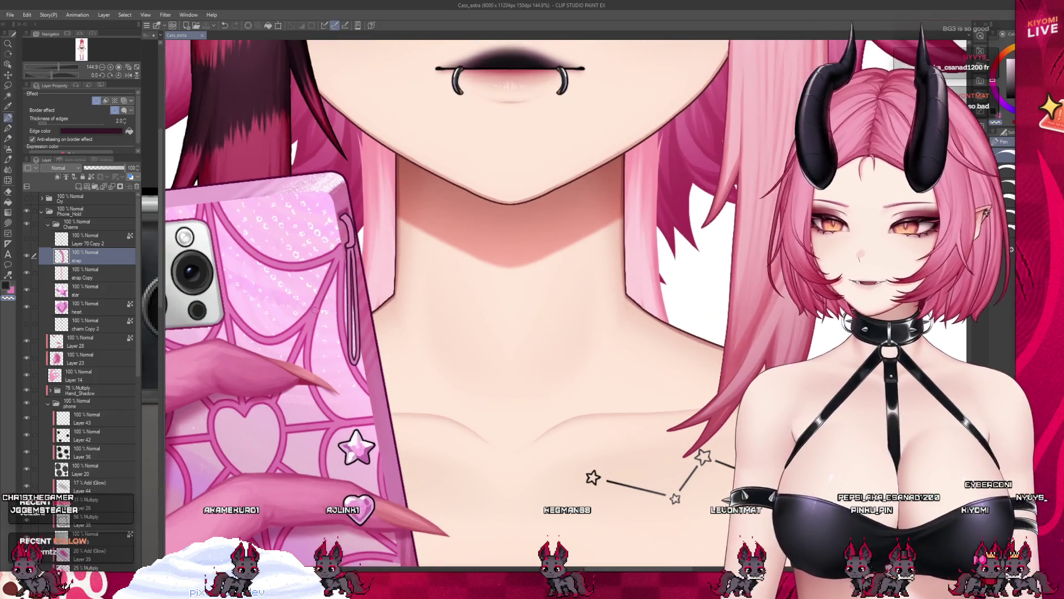
pyautogui.scroll(-2, 583, 374)
pyautogui.scroll(-2, 582, 375)
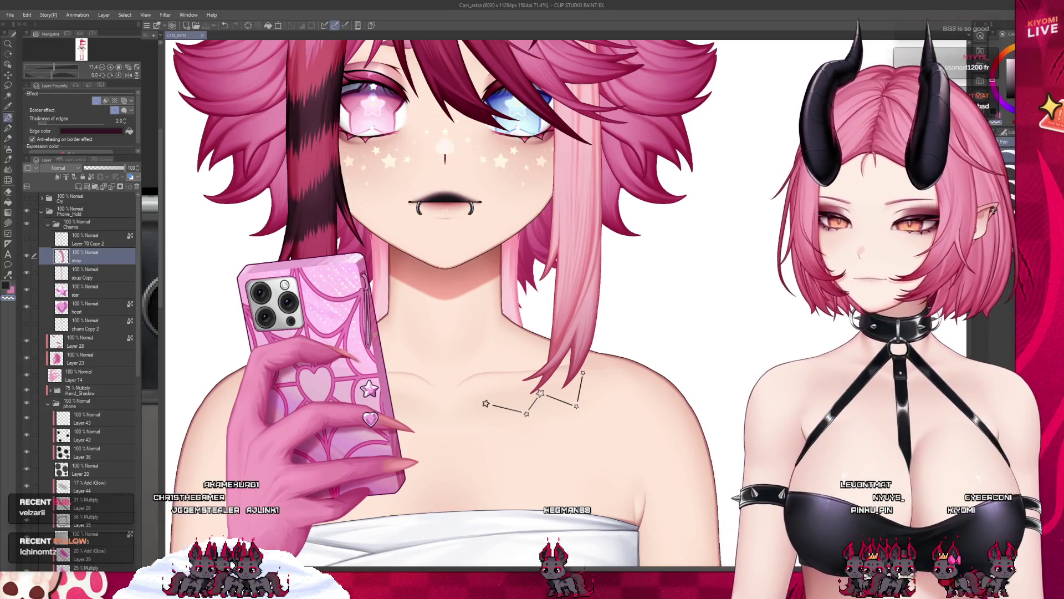
pyautogui.scroll(2, 366, 318)
pyautogui.scroll(2, 366, 317)
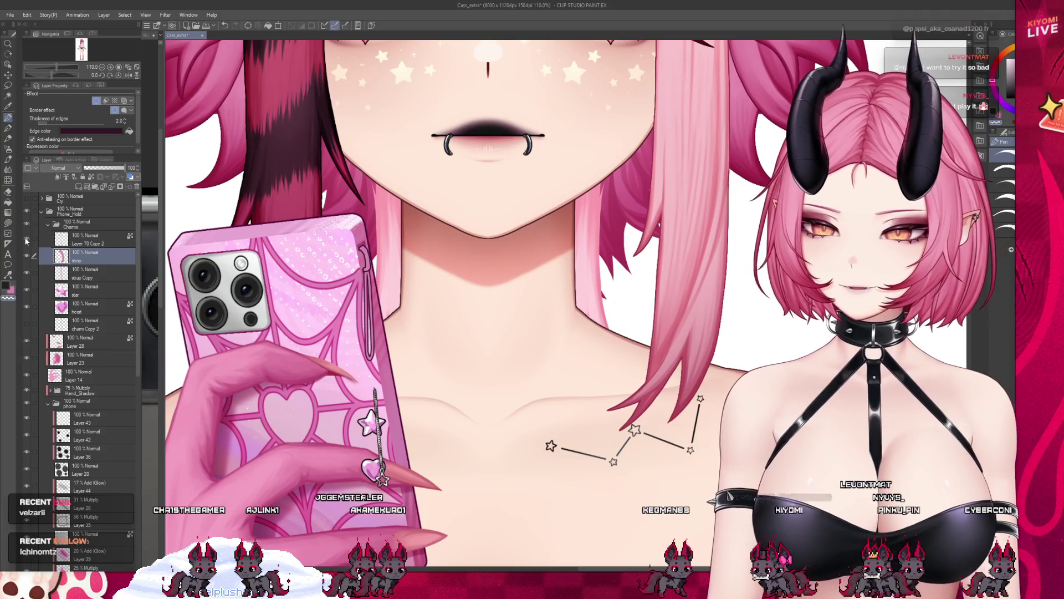
pyautogui.scroll(2, 499, 292)
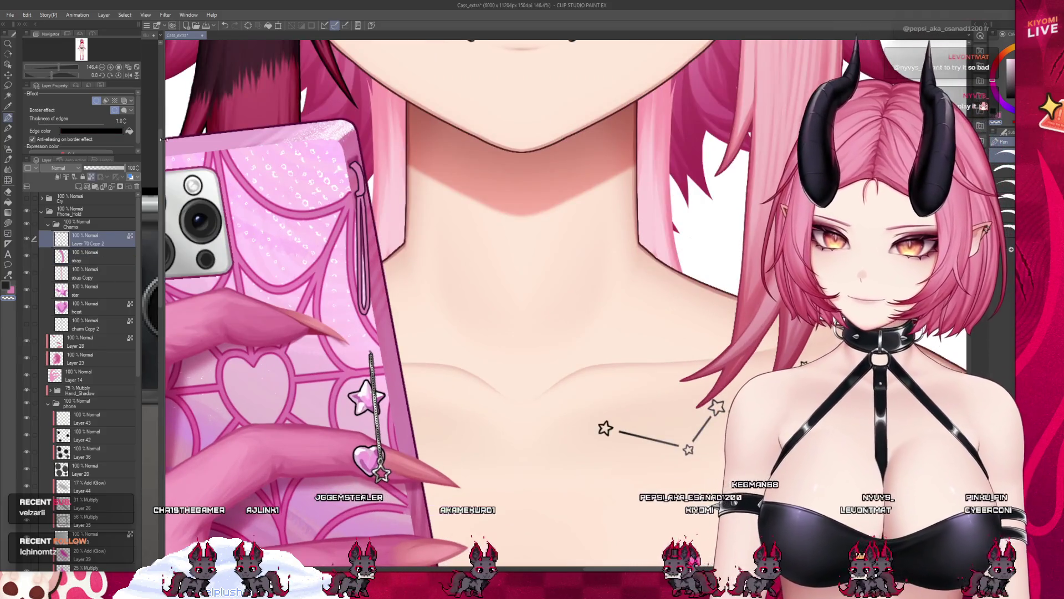
pyautogui.hotkey('ctrl', 't')
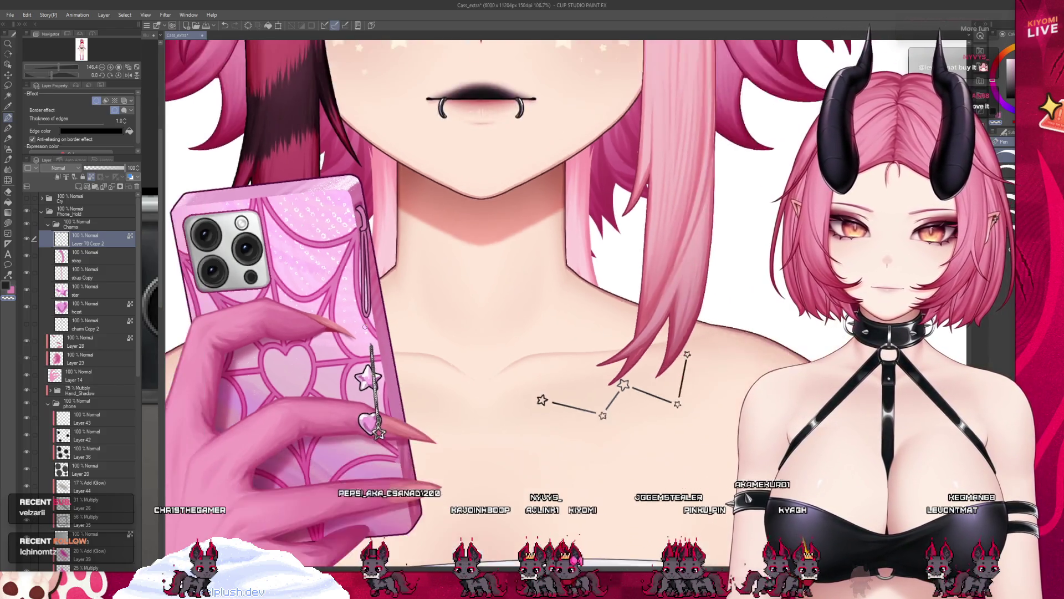
pyautogui.scroll(-5, 461, 423)
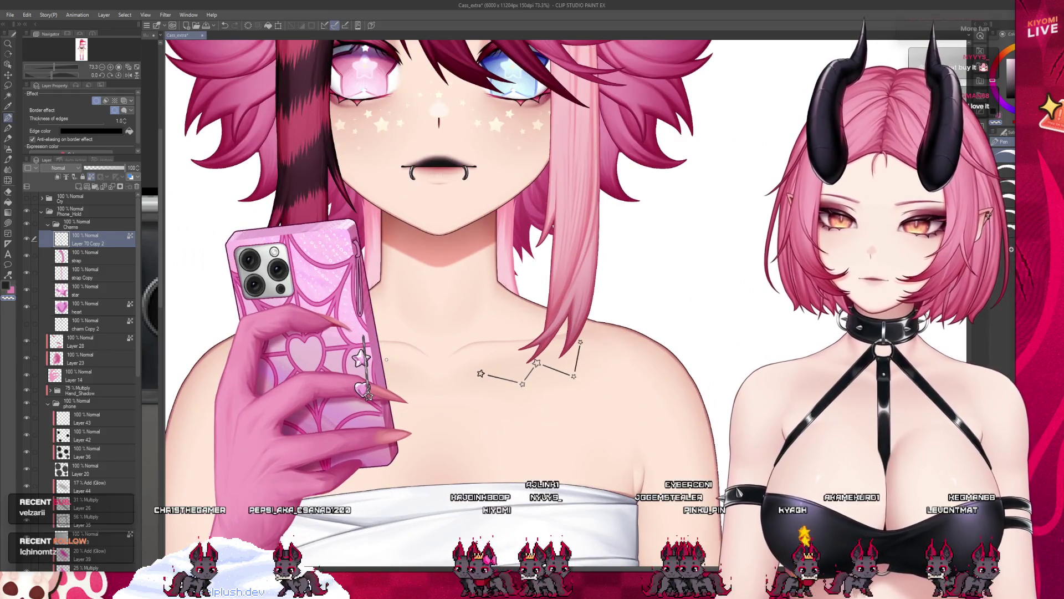
pyautogui.scroll(5, 533, 374)
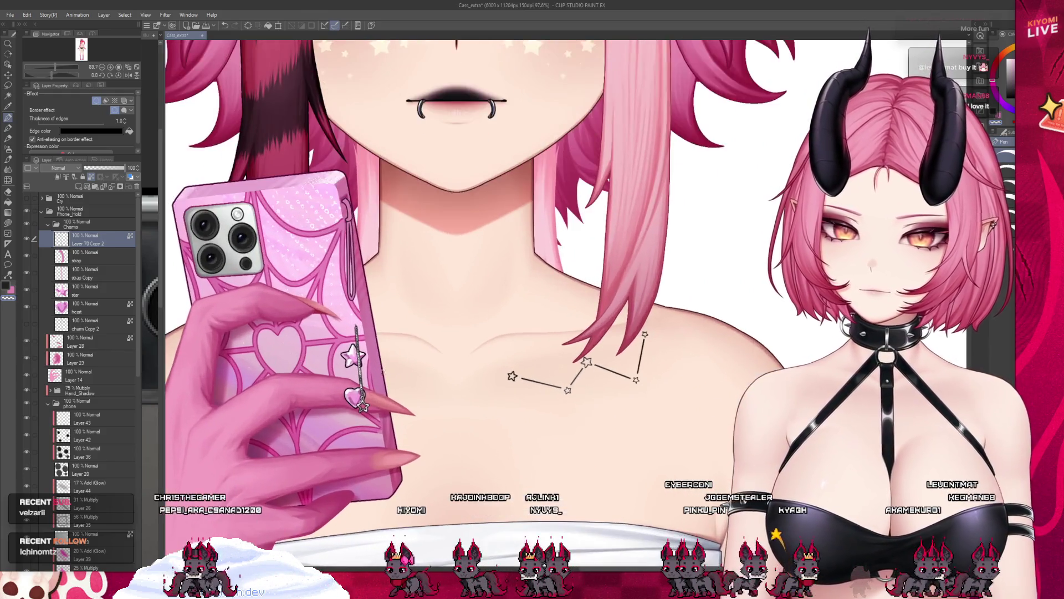
pyautogui.scroll(4, 533, 333)
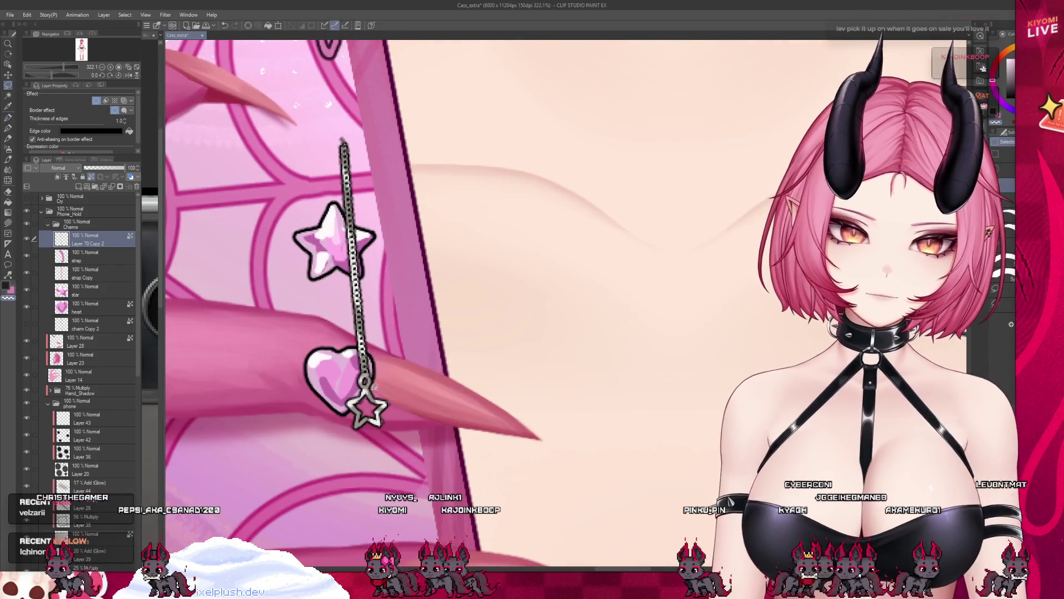
pyautogui.moveTo(334, 433); pyautogui.dragTo(379, 403)
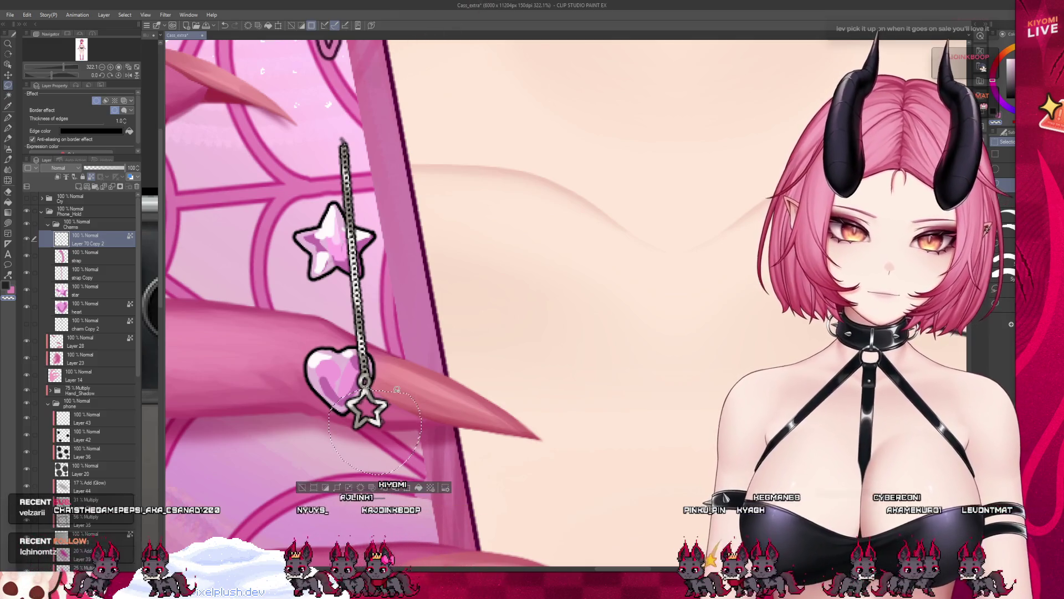
pyautogui.hotkey('ctrl', 'x')
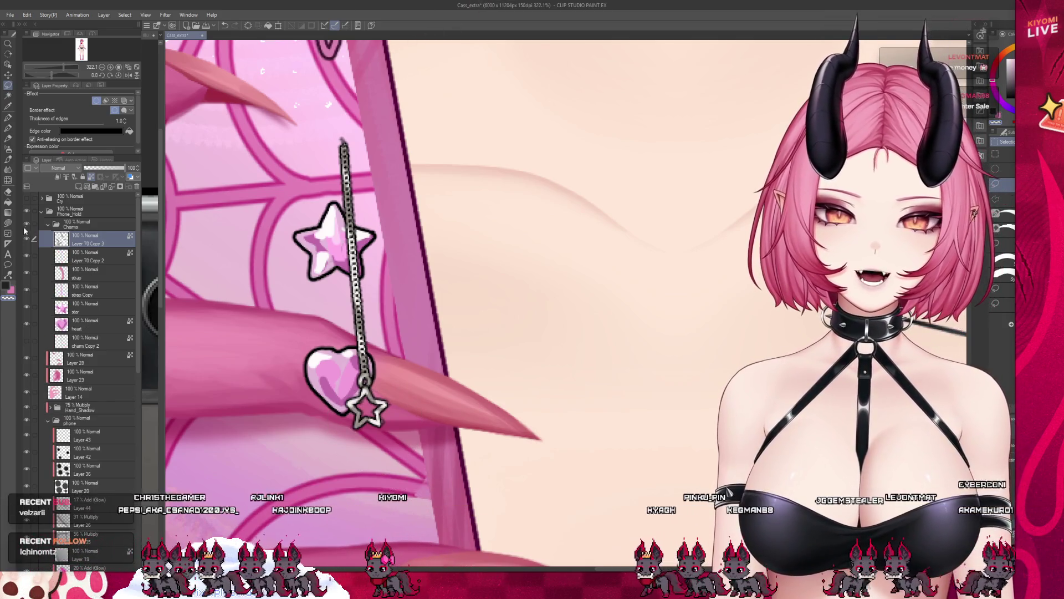
pyautogui.click(99, 258)
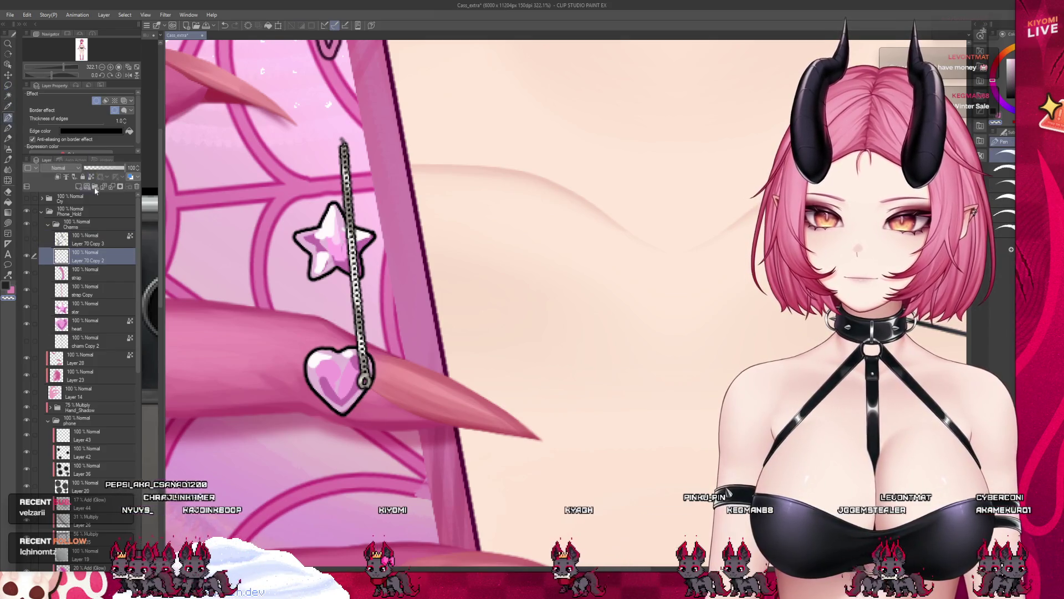
pyautogui.scroll(3, 333, 291)
pyautogui.scroll(2, 333, 332)
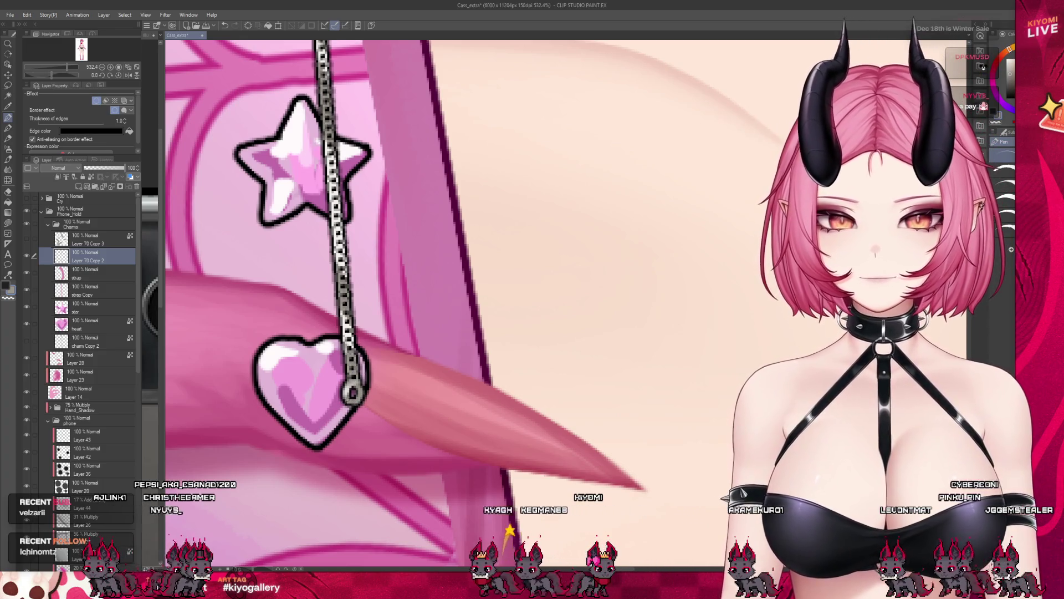
pyautogui.scroll(-2, 405, 376)
pyautogui.scroll(-2, 406, 376)
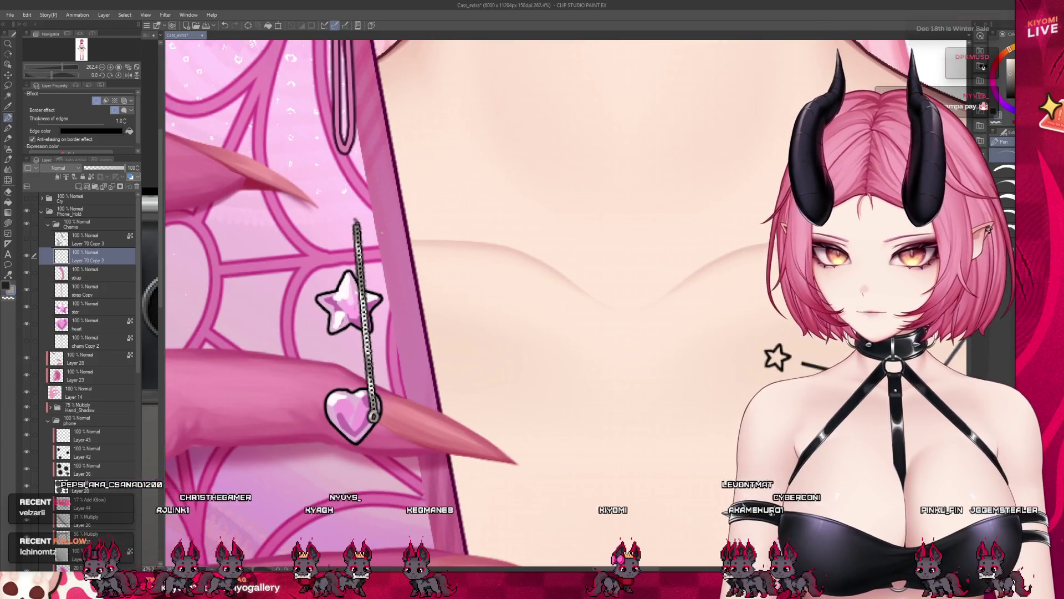
pyautogui.scroll(2, 406, 376)
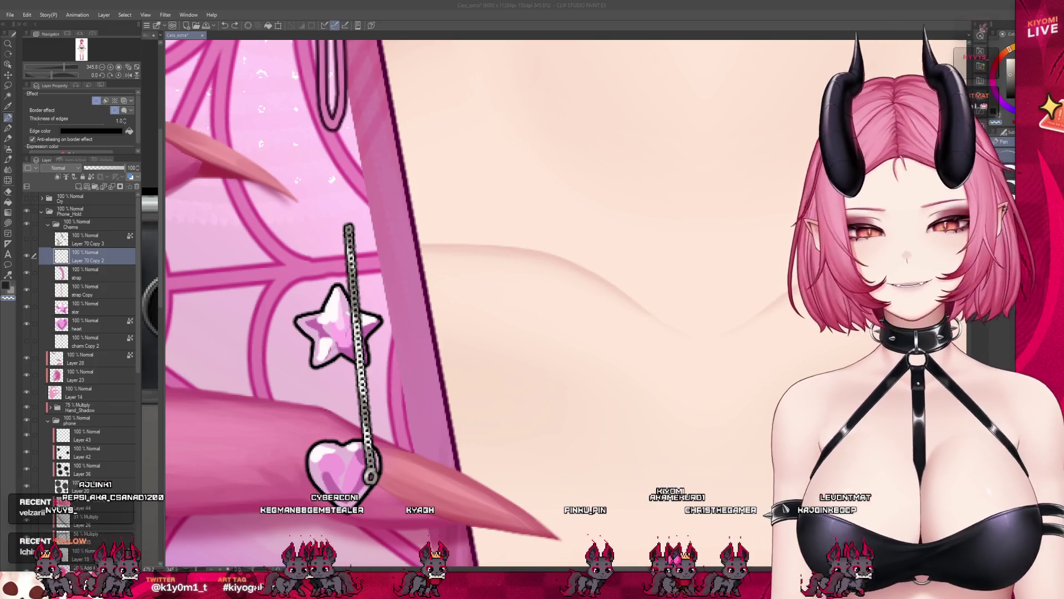
pyautogui.scroll(-3, 499, 291)
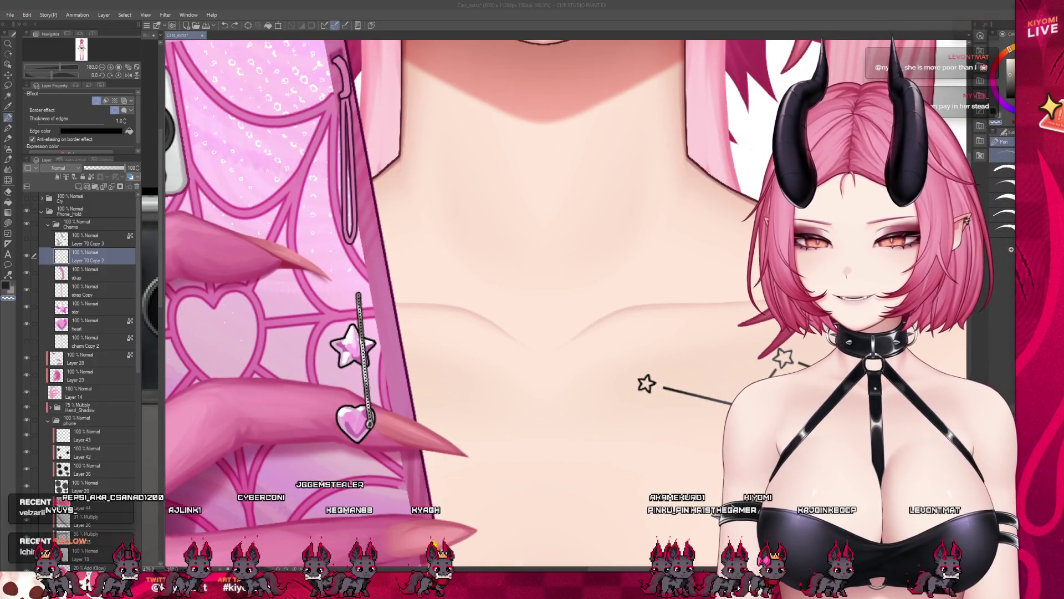
pyautogui.click(92, 239)
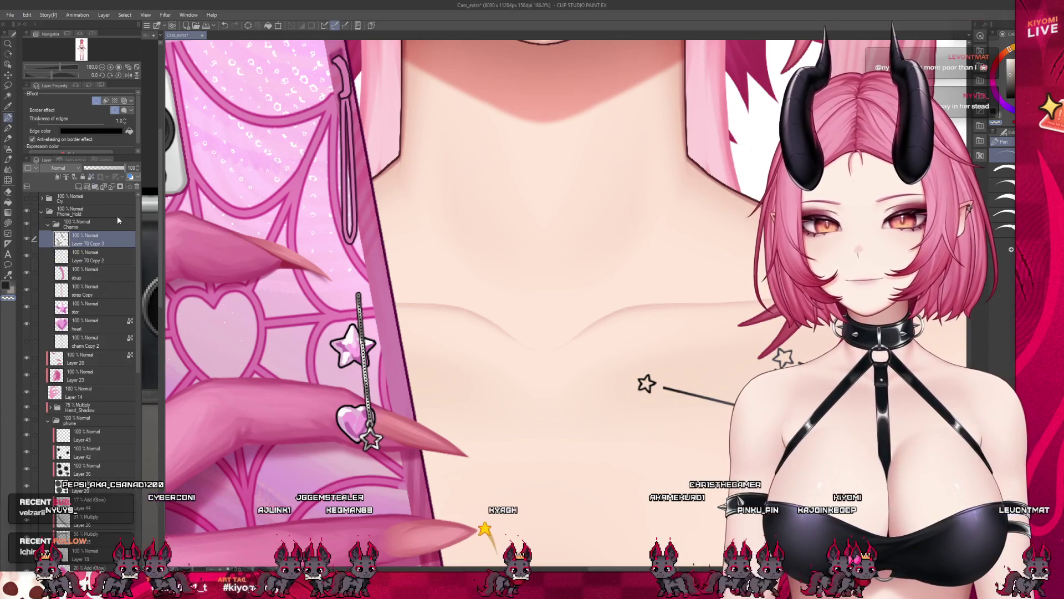
pyautogui.scroll(3, 457, 292)
pyautogui.scroll(2, 375, 333)
pyautogui.scroll(2, 375, 333)
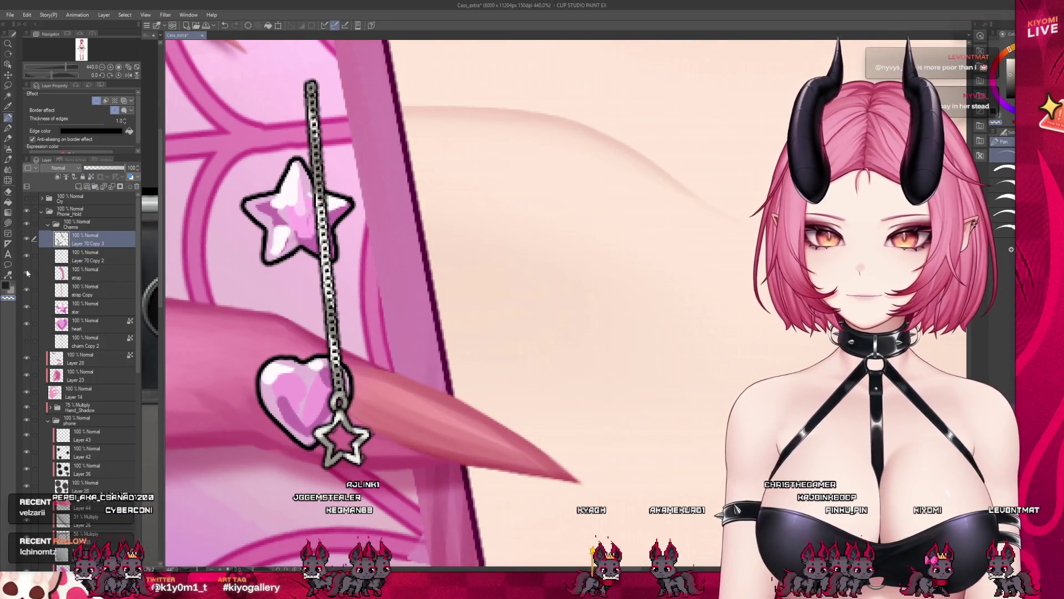
pyautogui.scroll(3, 333, 333)
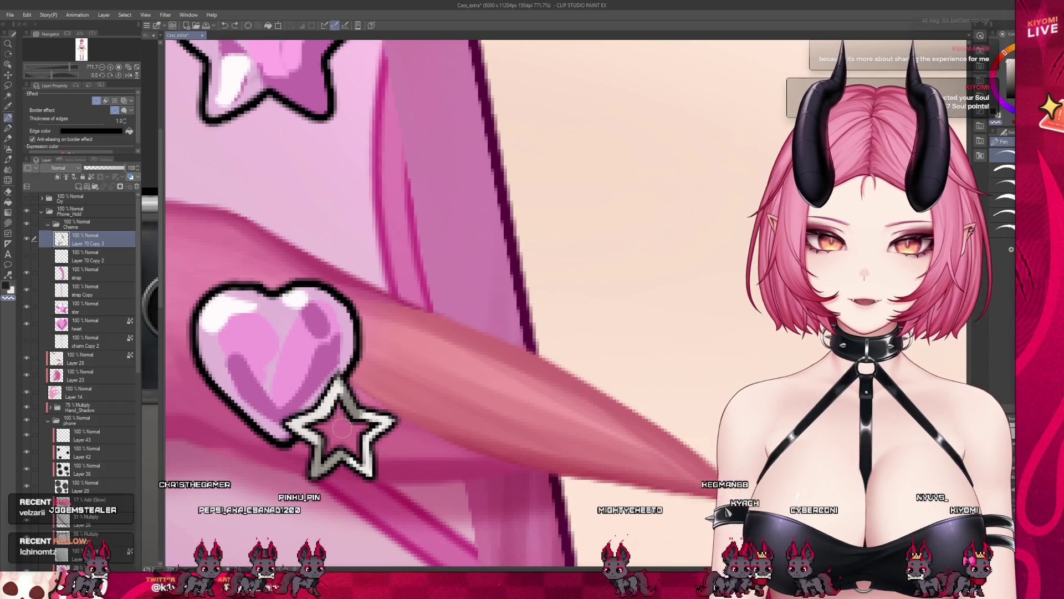
pyautogui.scroll(-2, 431, 112)
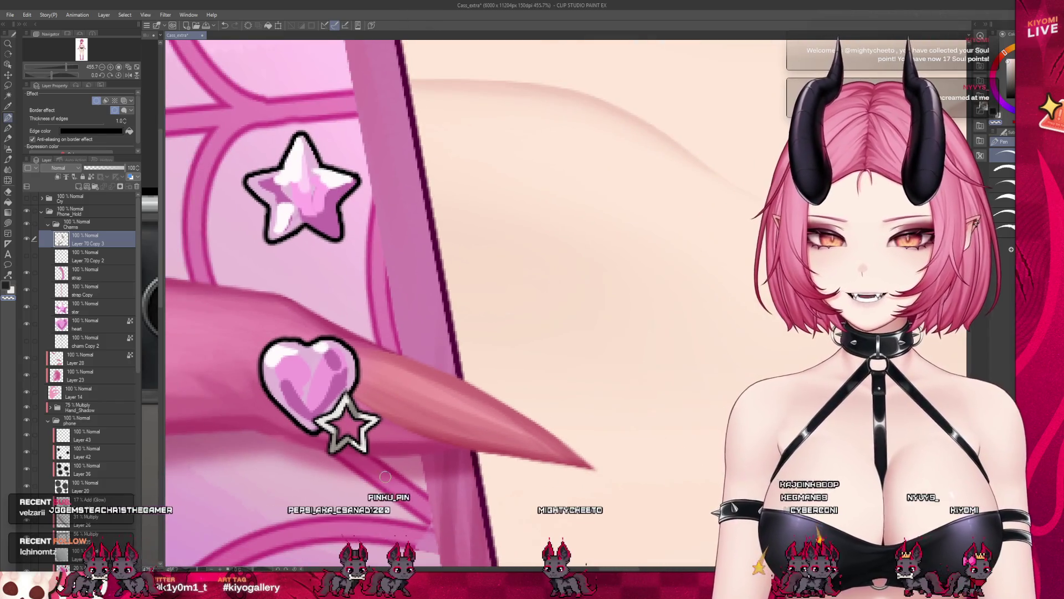
pyautogui.scroll(-1, 382, 459)
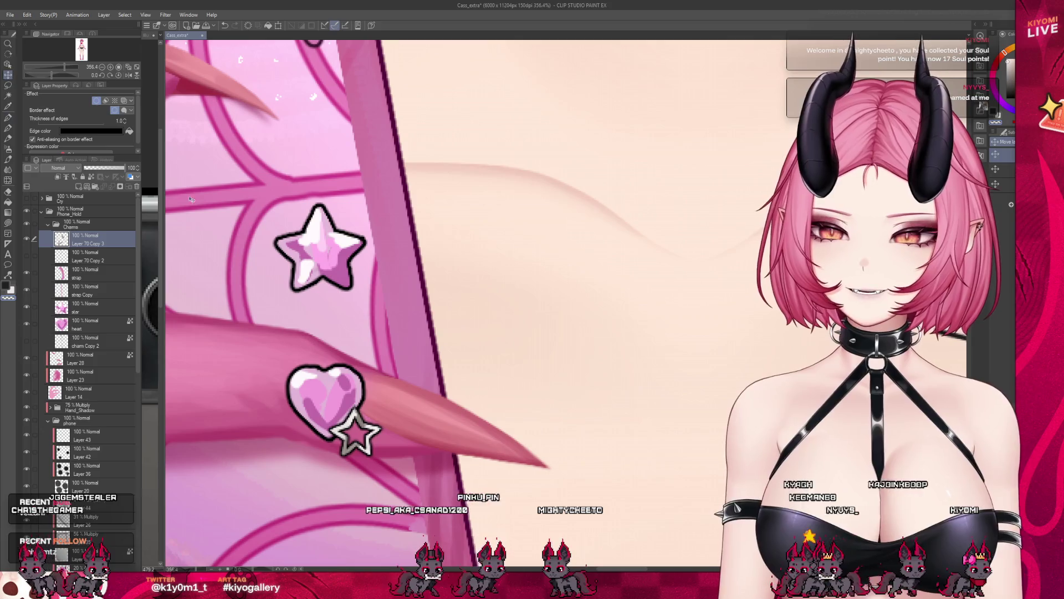
pyautogui.scroll(-1, 353, 431)
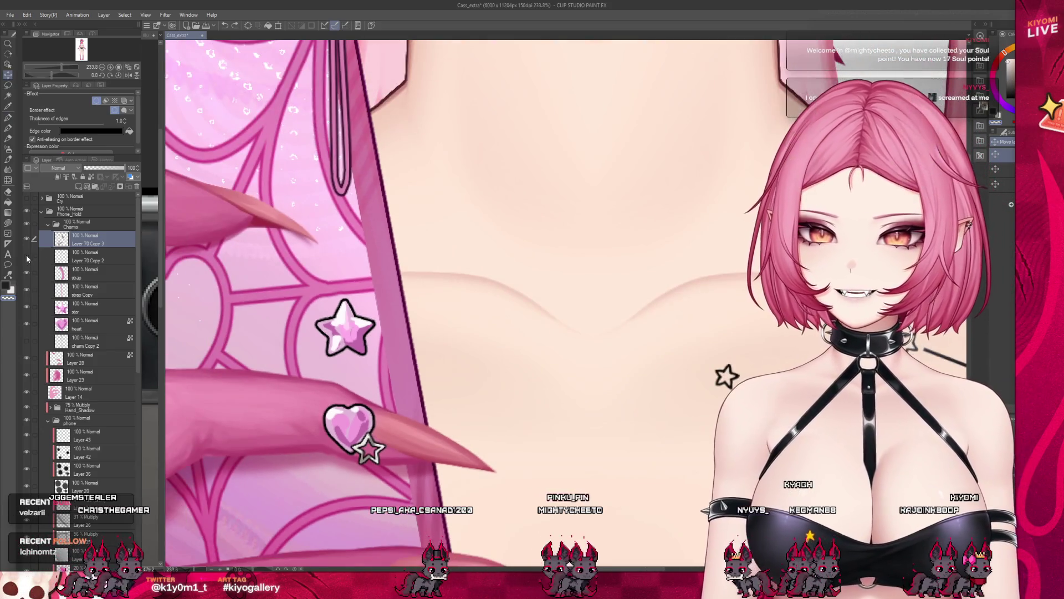
pyautogui.scroll(-1, 399, 445)
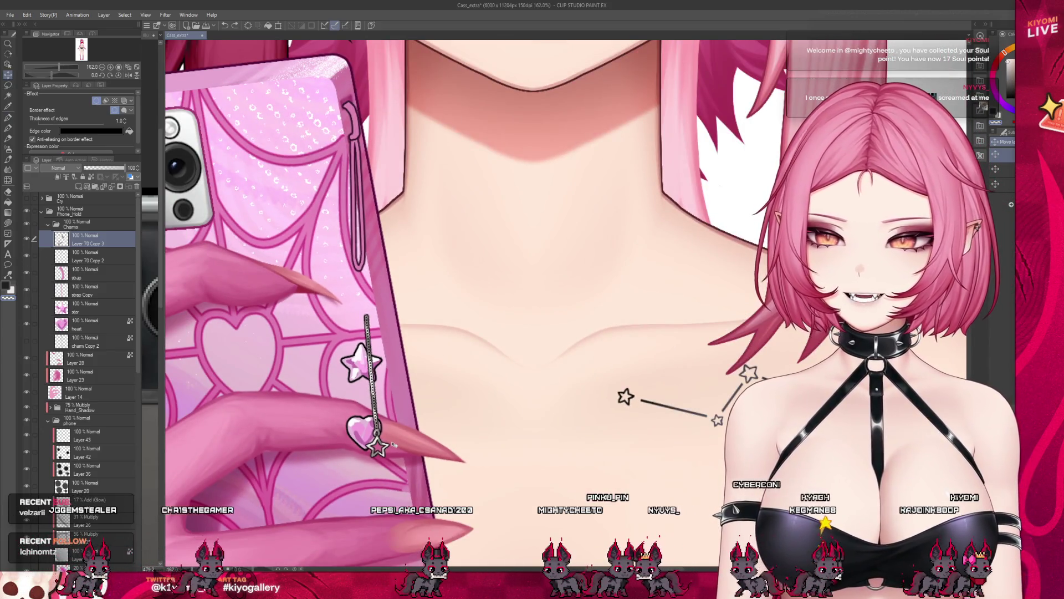
pyautogui.scroll(-1, 399, 444)
pyautogui.scroll(-1, 400, 446)
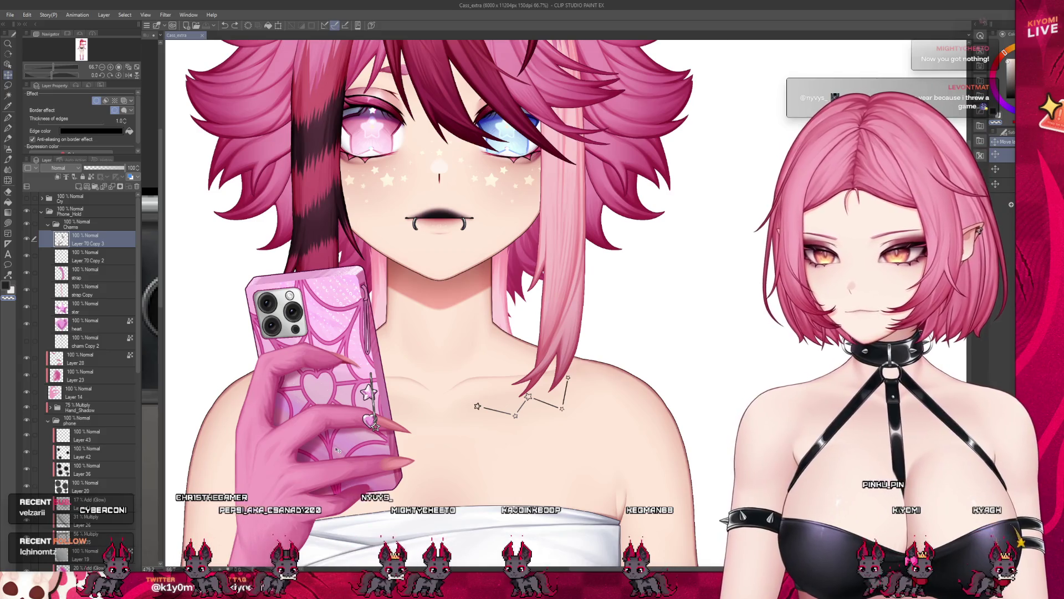
pyautogui.scroll(2, 333, 421)
pyautogui.scroll(2, 338, 449)
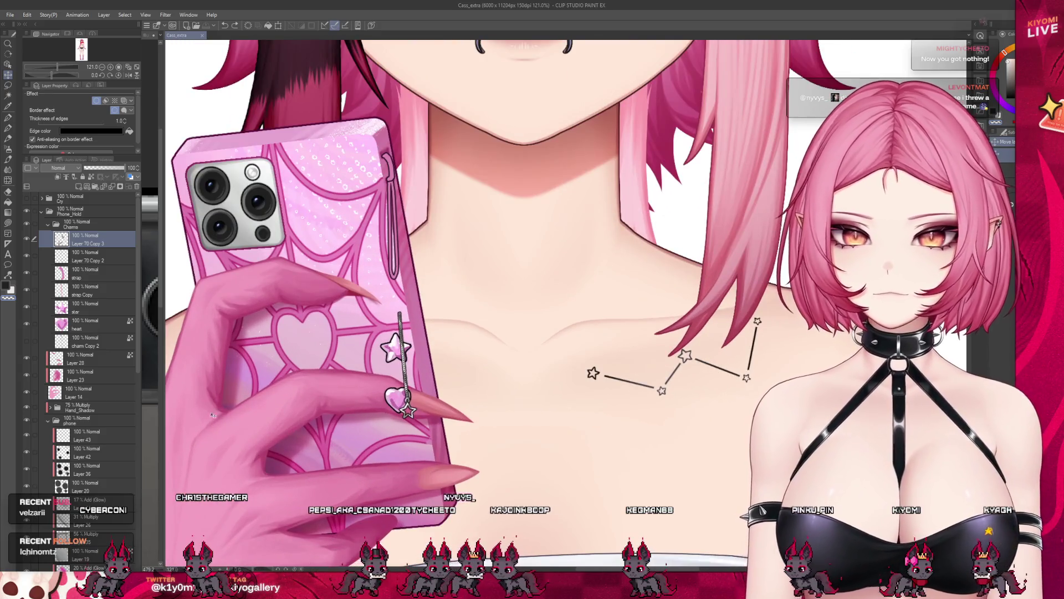
pyautogui.scroll(-1, 391, 399)
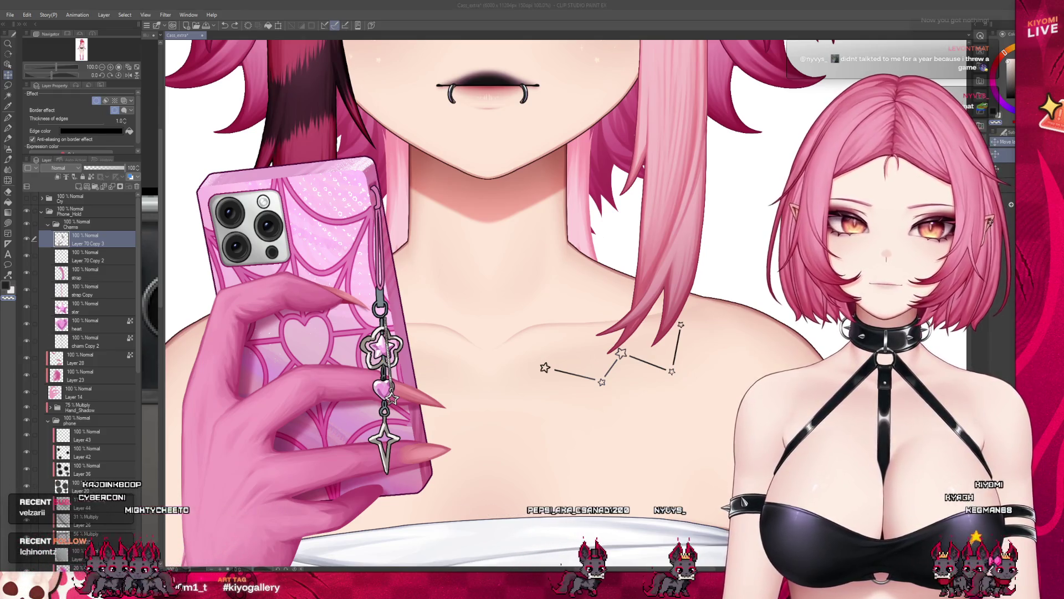
pyautogui.scroll(5, 499, 333)
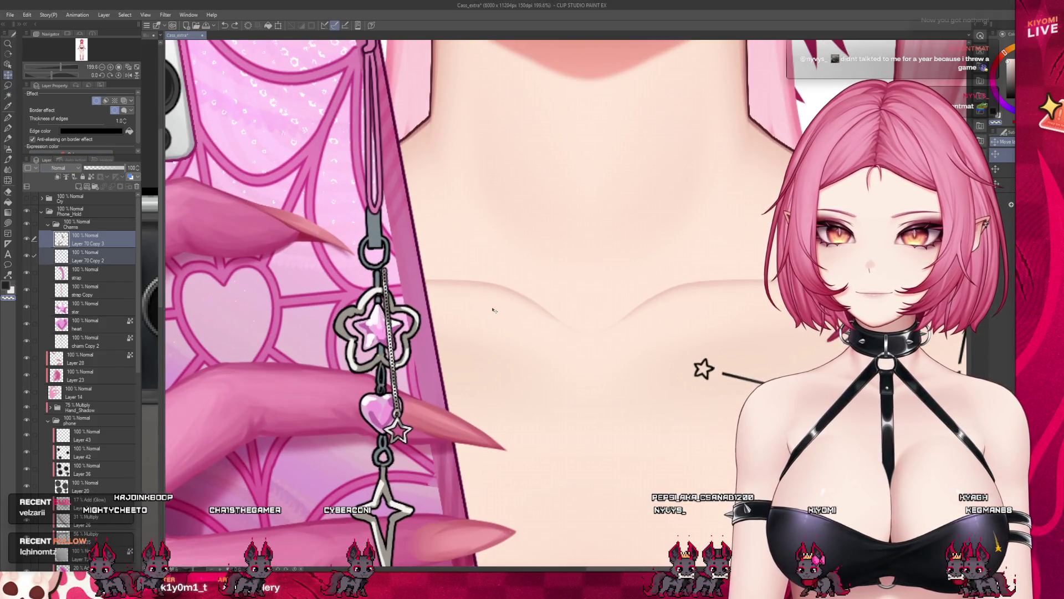
pyautogui.scroll(-2, 485, 310)
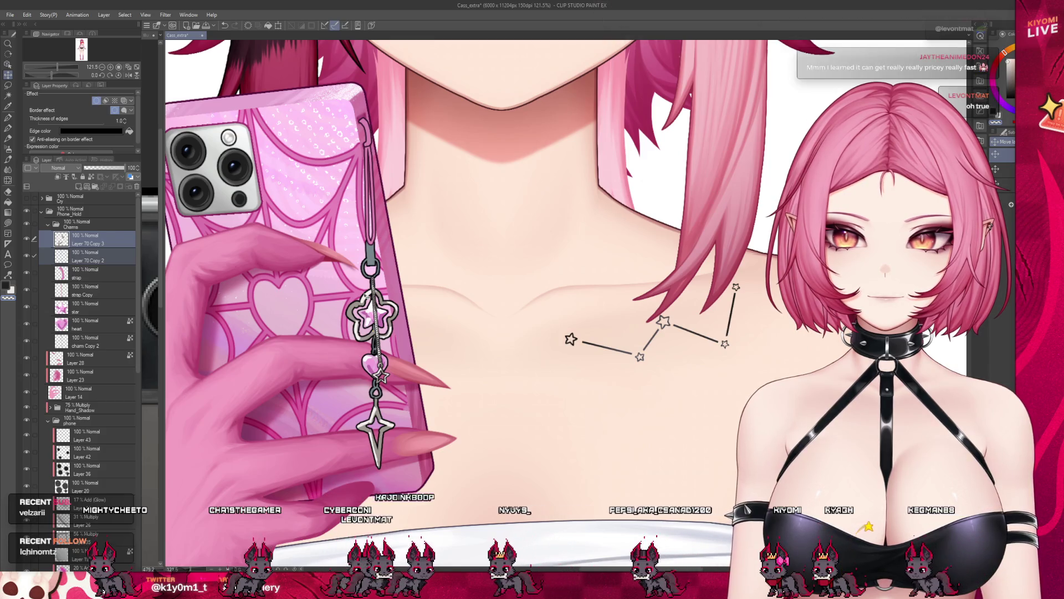
pyautogui.scroll(-1, 484, 309)
pyautogui.scroll(-3, 484, 310)
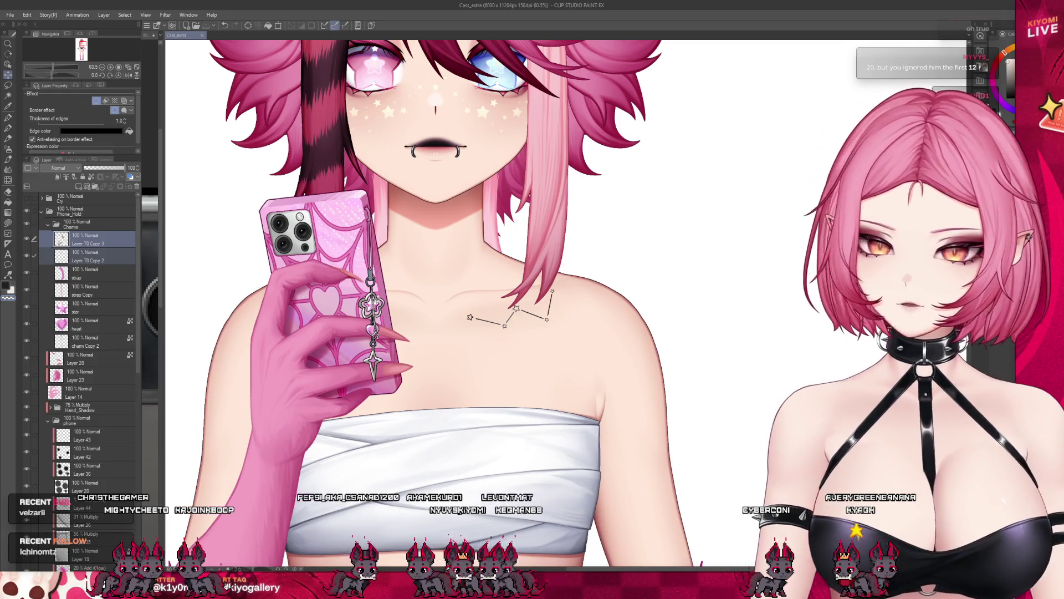
pyautogui.scroll(1, 449, 299)
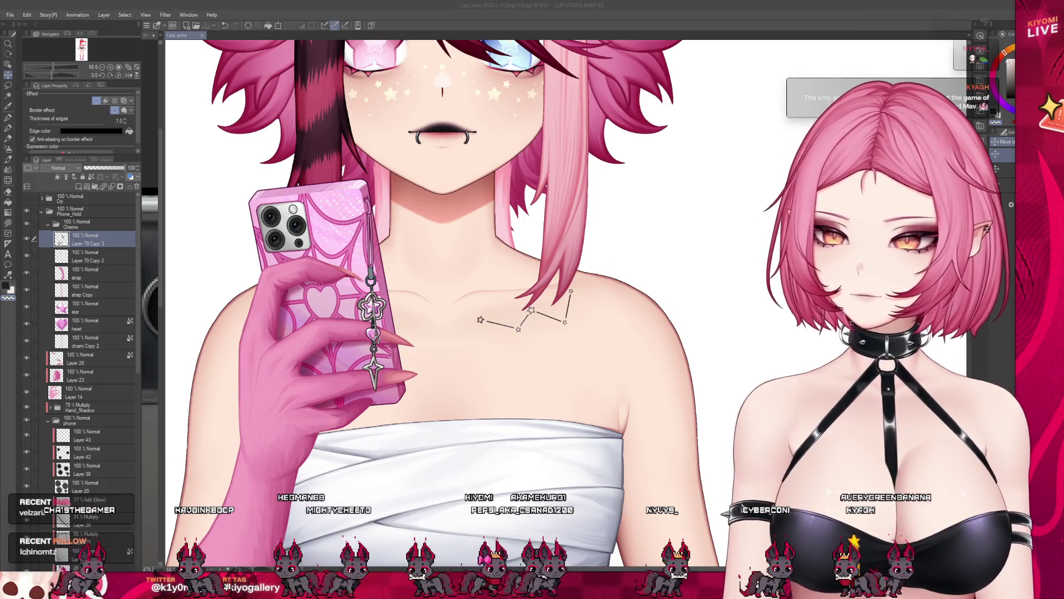
pyautogui.scroll(-2, 450, 299)
pyautogui.scroll(3, 450, 299)
pyautogui.scroll(1, 449, 300)
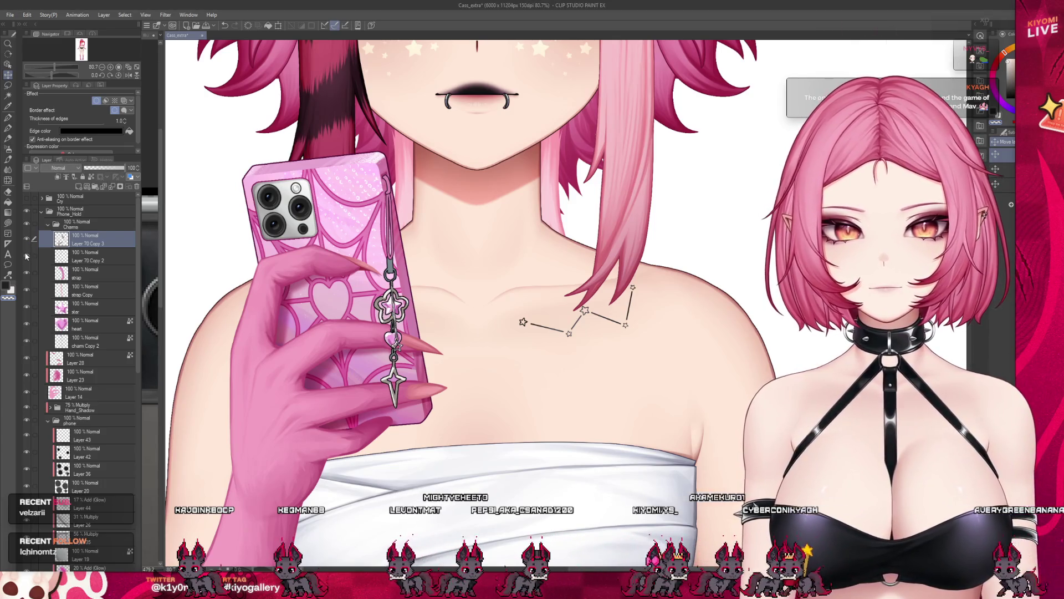
pyautogui.scroll(-3, 450, 300)
pyautogui.scroll(-2, 449, 300)
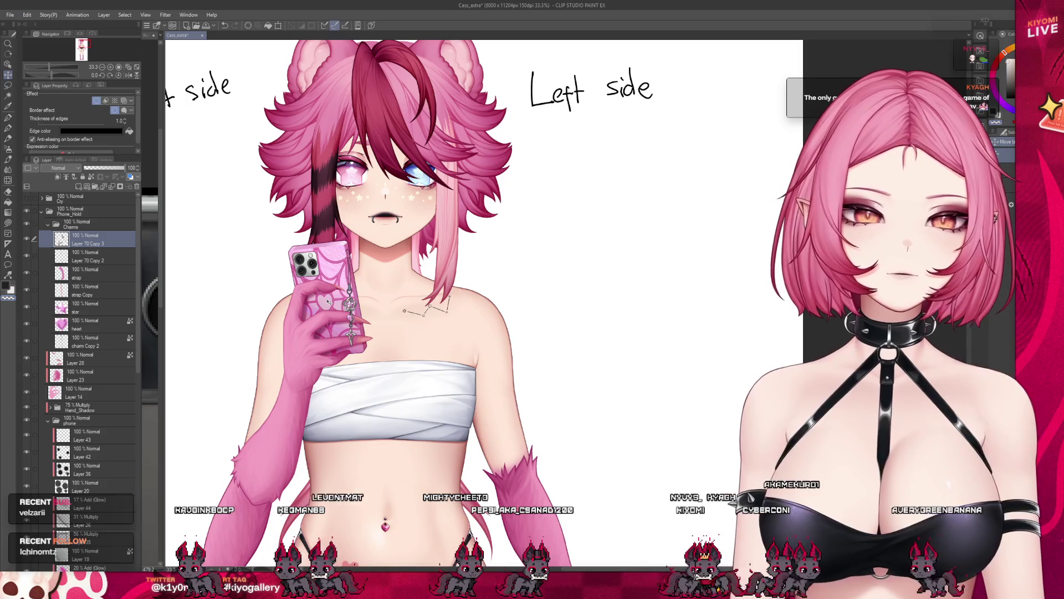
pyautogui.scroll(3, 449, 316)
pyautogui.scroll(2, 449, 317)
pyautogui.scroll(2, 449, 316)
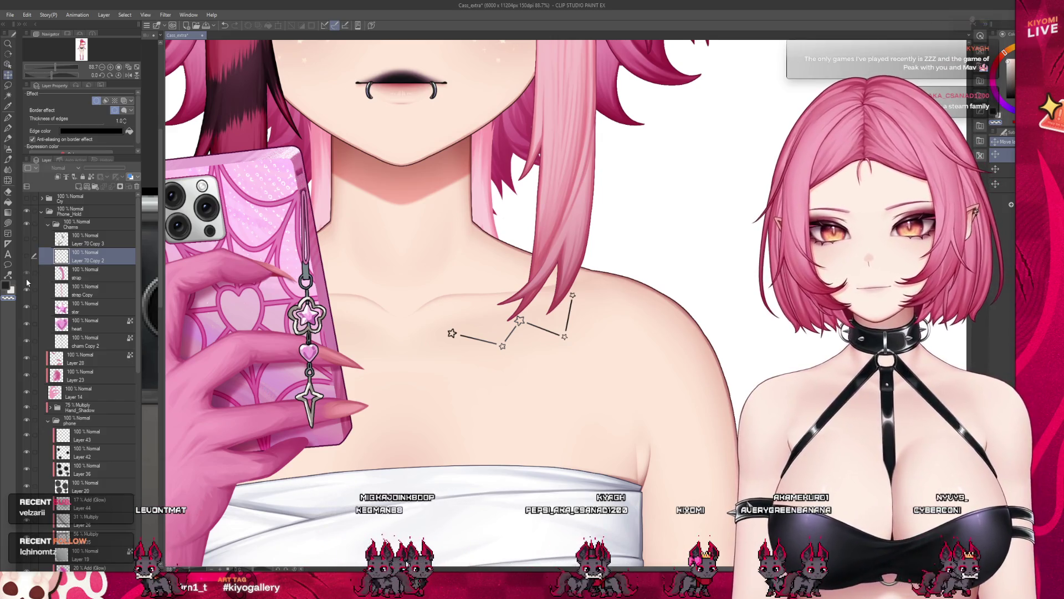
pyautogui.click(83, 289)
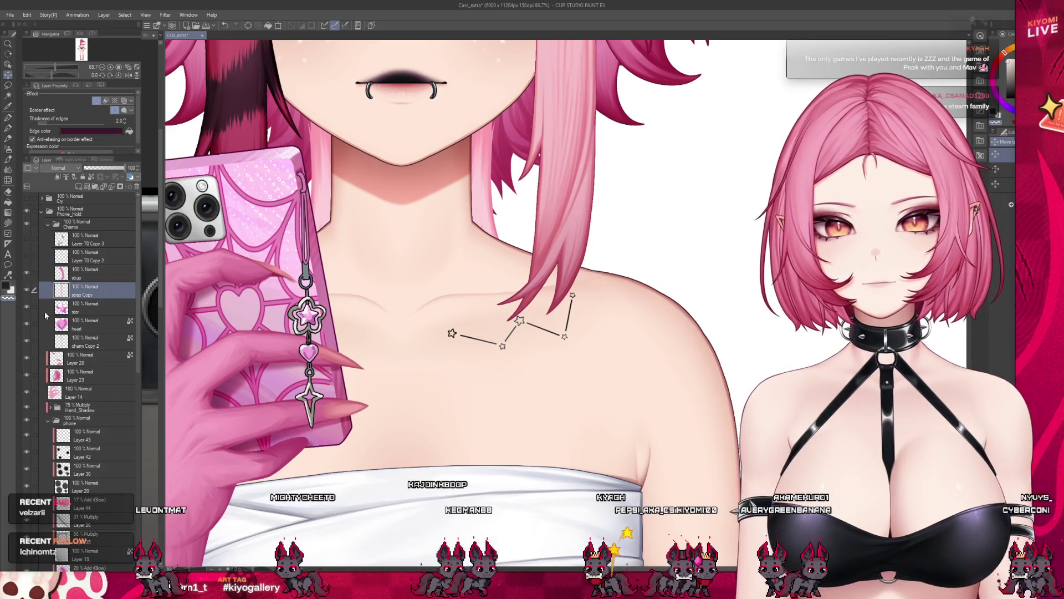
pyautogui.click(83, 341)
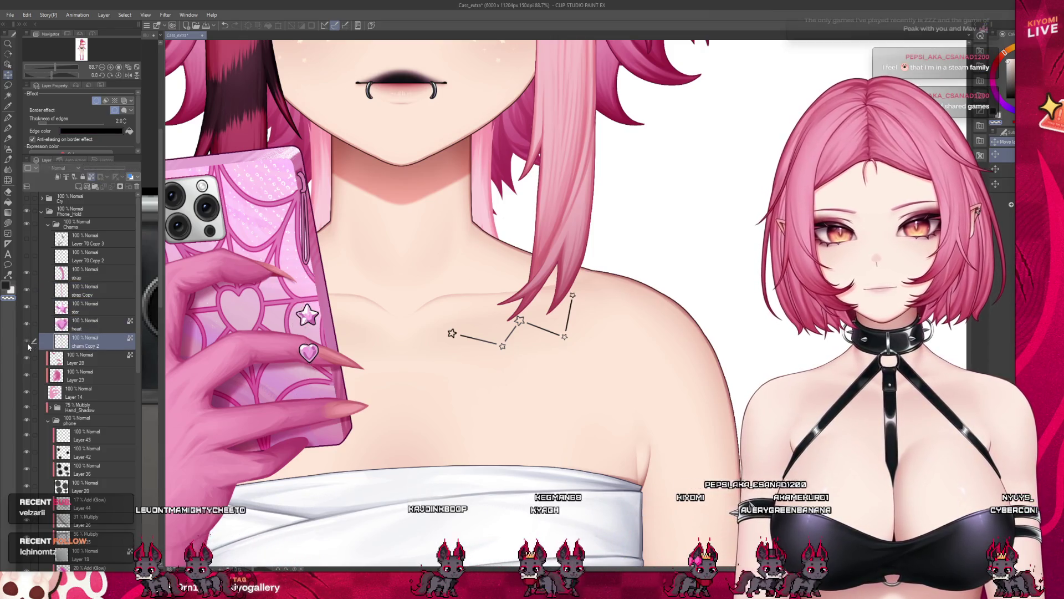
pyautogui.click(28, 342)
pyautogui.scroll(2, 417, 291)
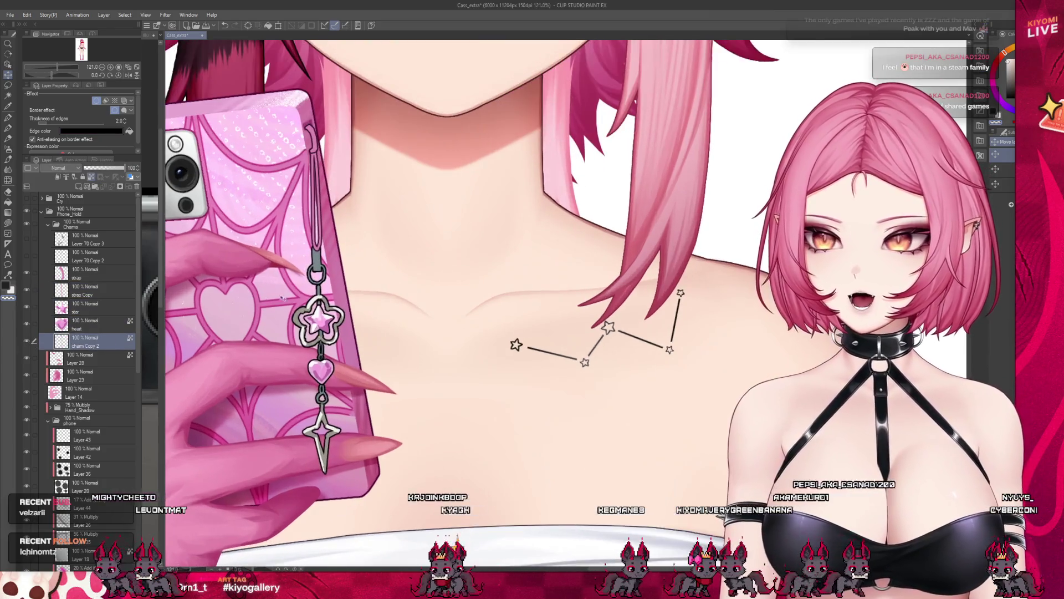
pyautogui.scroll(3, 415, 291)
pyautogui.scroll(3, 374, 292)
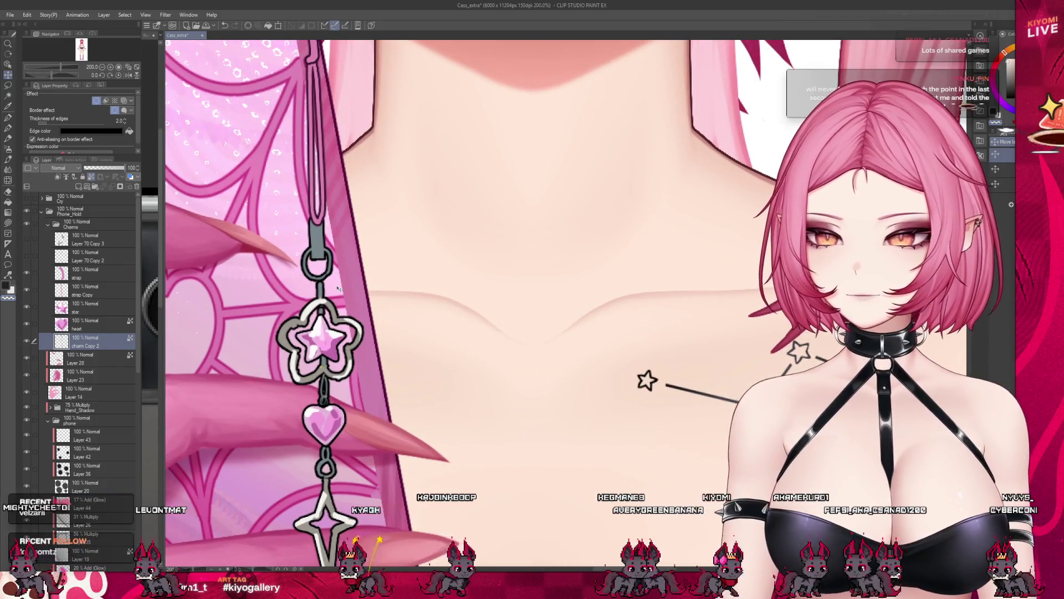
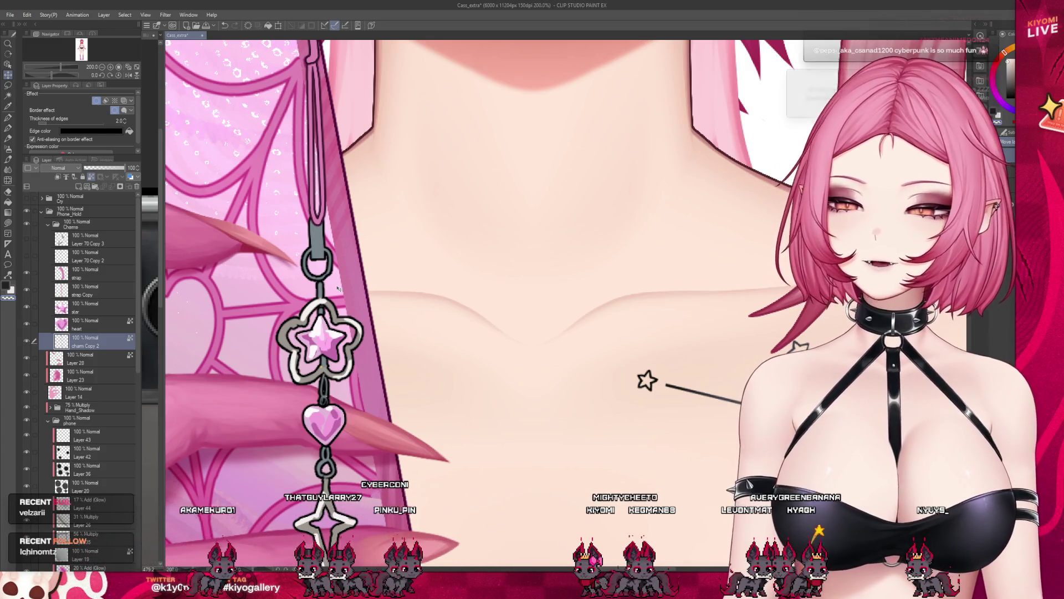
pyautogui.scroll(-2, 499, 291)
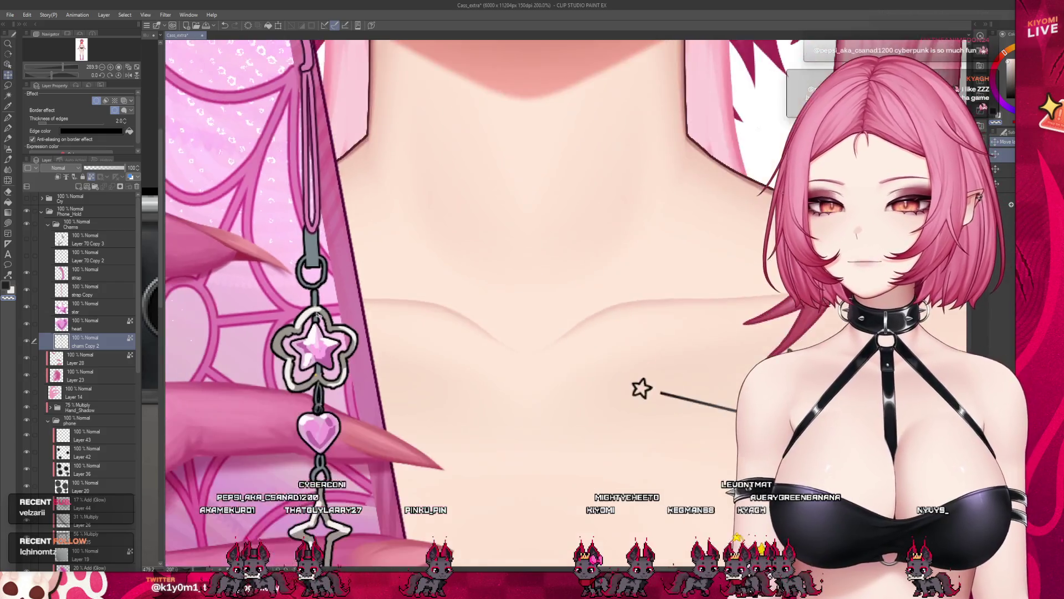
pyautogui.scroll(-2, 499, 291)
# Step: Hide the star gem and heart charm fill layers and lasso the lower pointed charm's outline
pyautogui.click(26, 320)
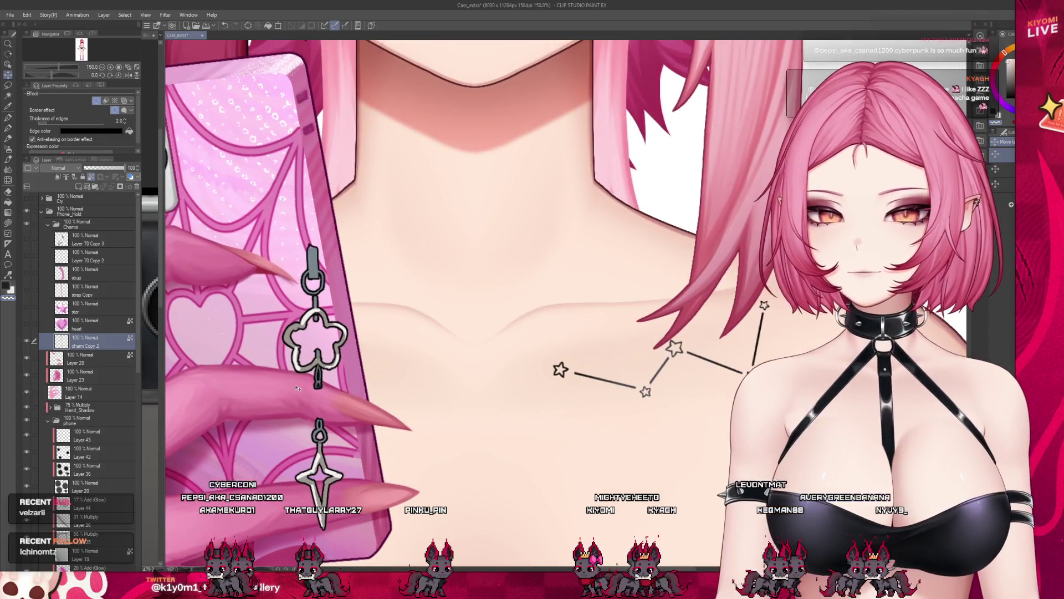
pyautogui.hotkey('ctrl', '+')
pyautogui.click(26, 336)
pyautogui.click(26, 335)
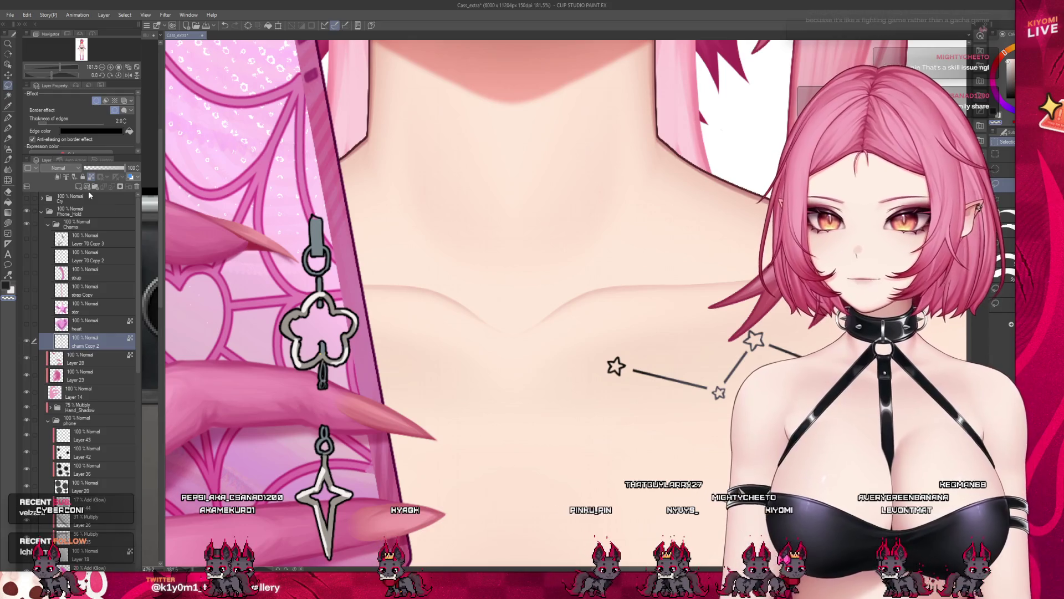
pyautogui.scroll(-2, 500, 299)
pyautogui.scroll(2, 499, 299)
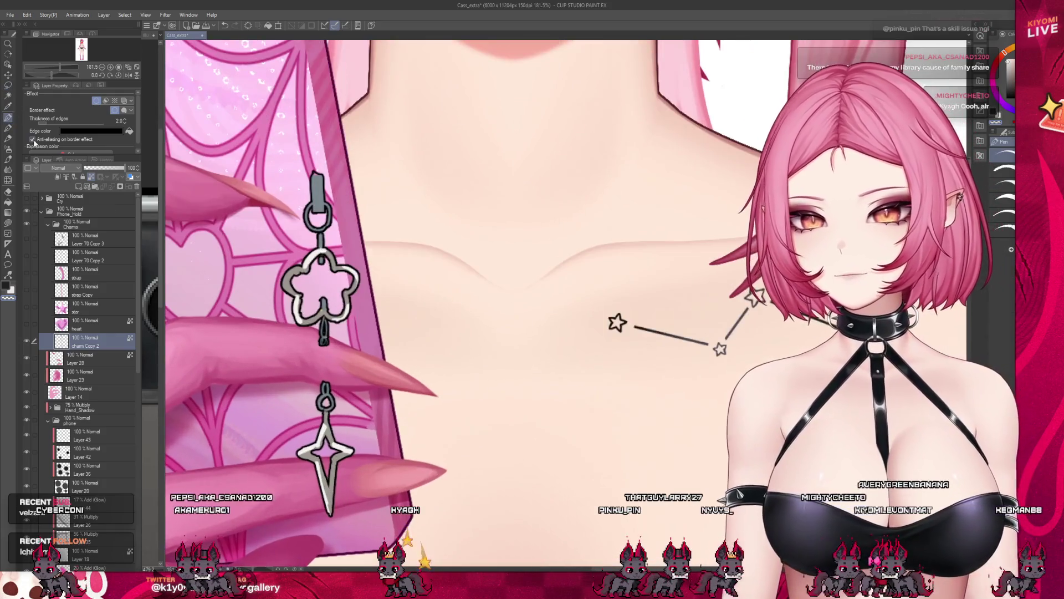
pyautogui.scroll(3, 269, 361)
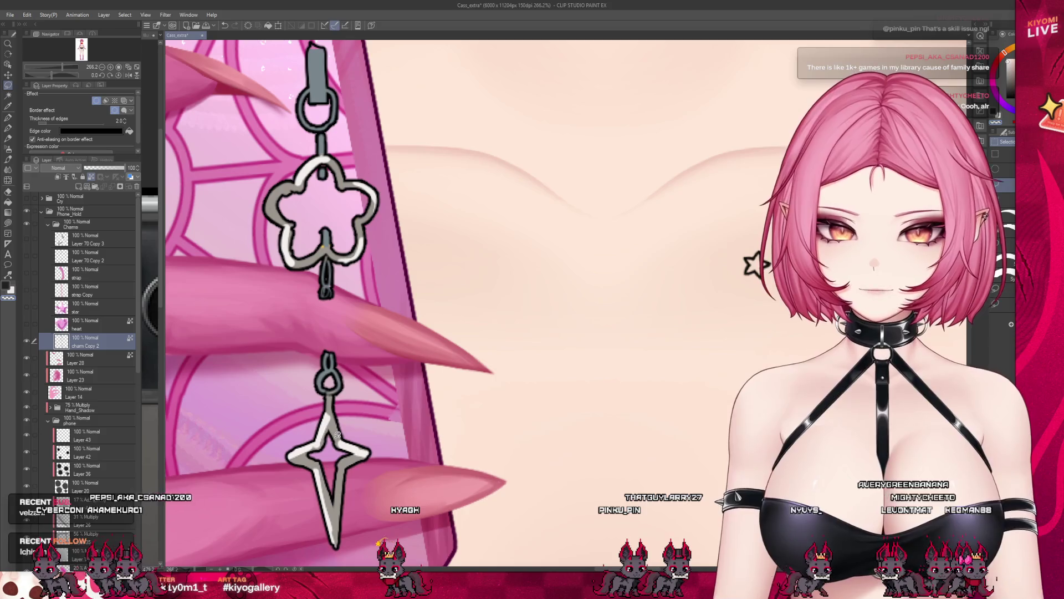
pyautogui.moveTo(339, 393); pyautogui.dragTo(393, 400)
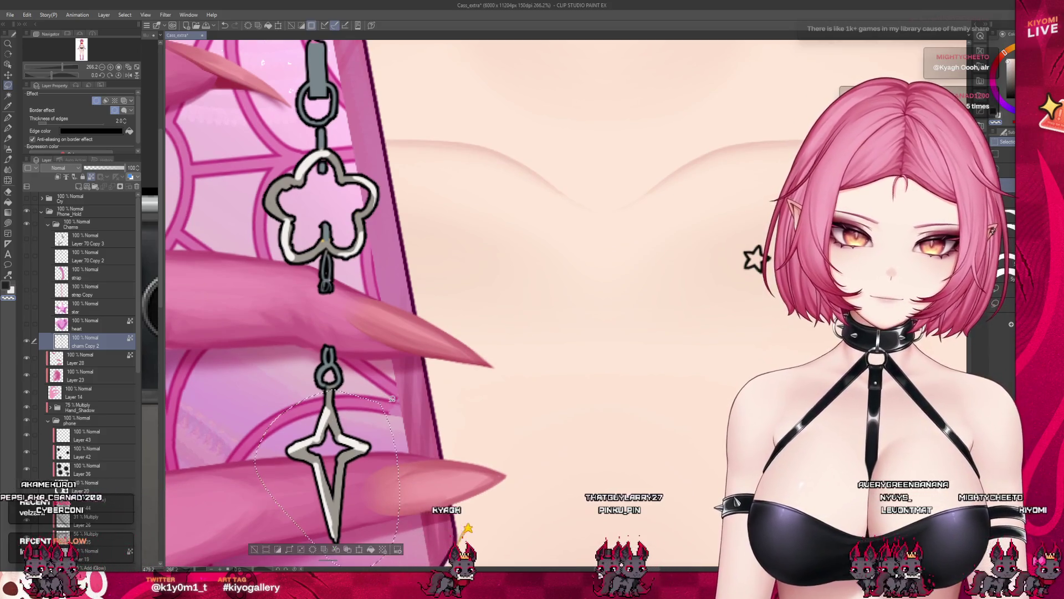
# Step: Cut the selected pointed charm and paste it onto a new layer of its own
pyautogui.hotkey('ctrl', 'x')
pyautogui.hotkey('ctrl', 'v')
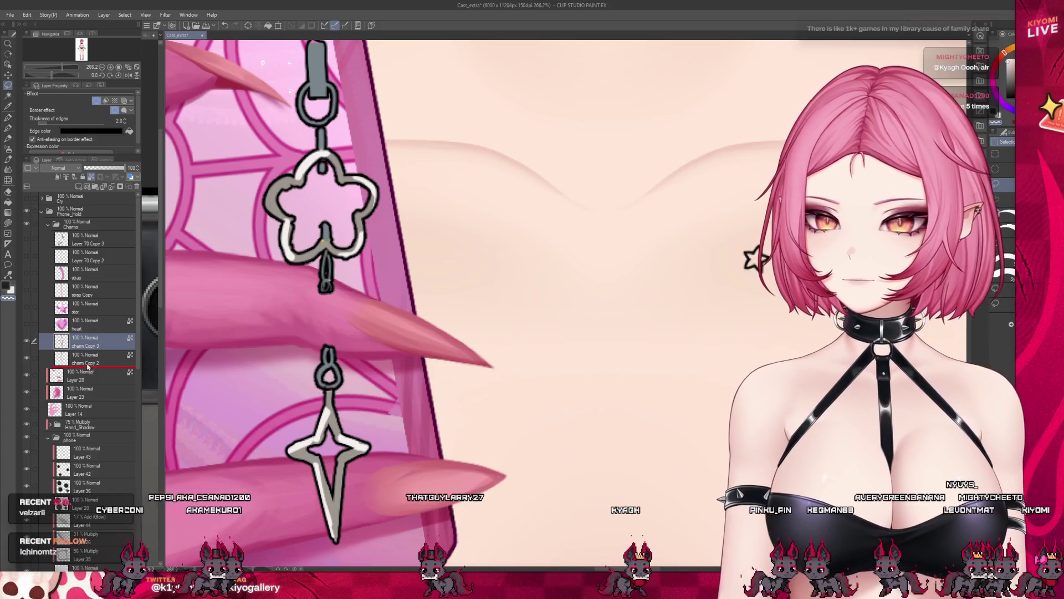
pyautogui.click(81, 356)
pyautogui.scroll(3, 350, 268)
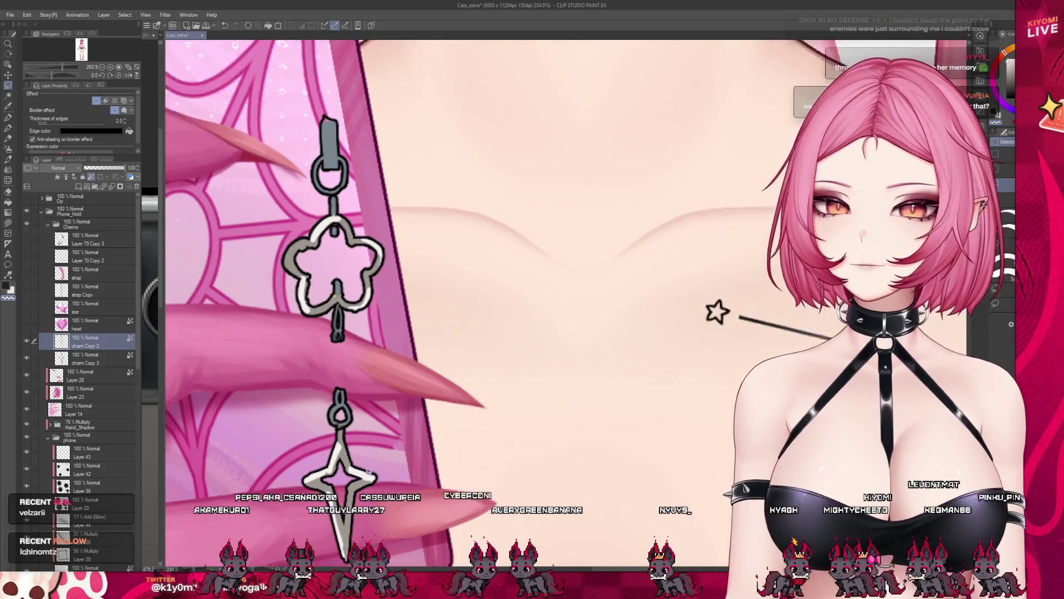
pyautogui.scroll(3, 377, 323)
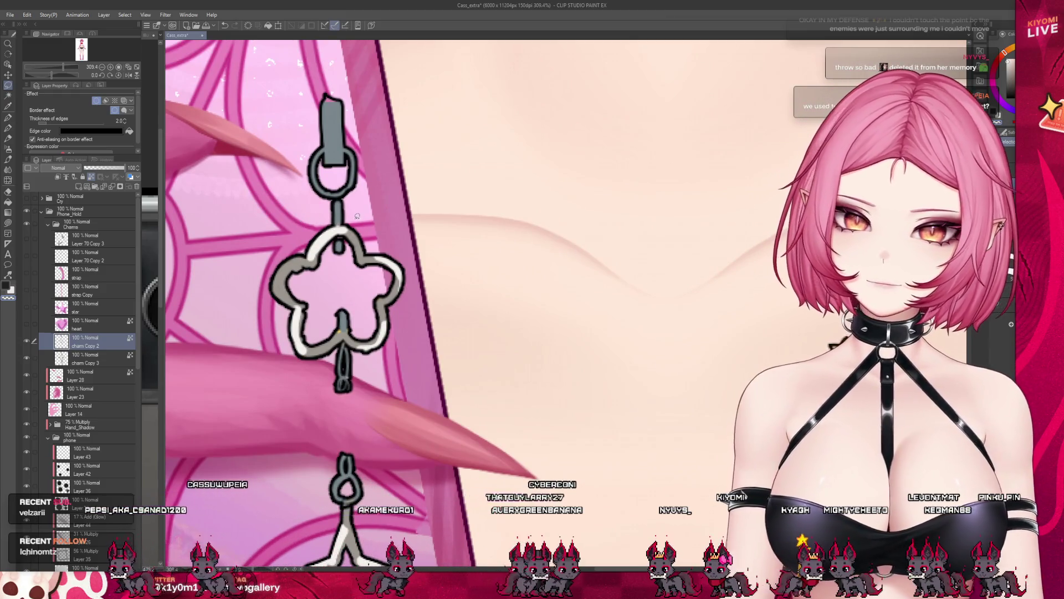
# Step: Lasso the flower charm, paste it onto a new layer and clear the selection
pyautogui.moveTo(309, 218)
pyautogui.mouseDown()
pyautogui.moveTo(283, 369)
pyautogui.moveTo(429, 250)
pyautogui.moveTo(333, 220)
pyautogui.mouseUp()
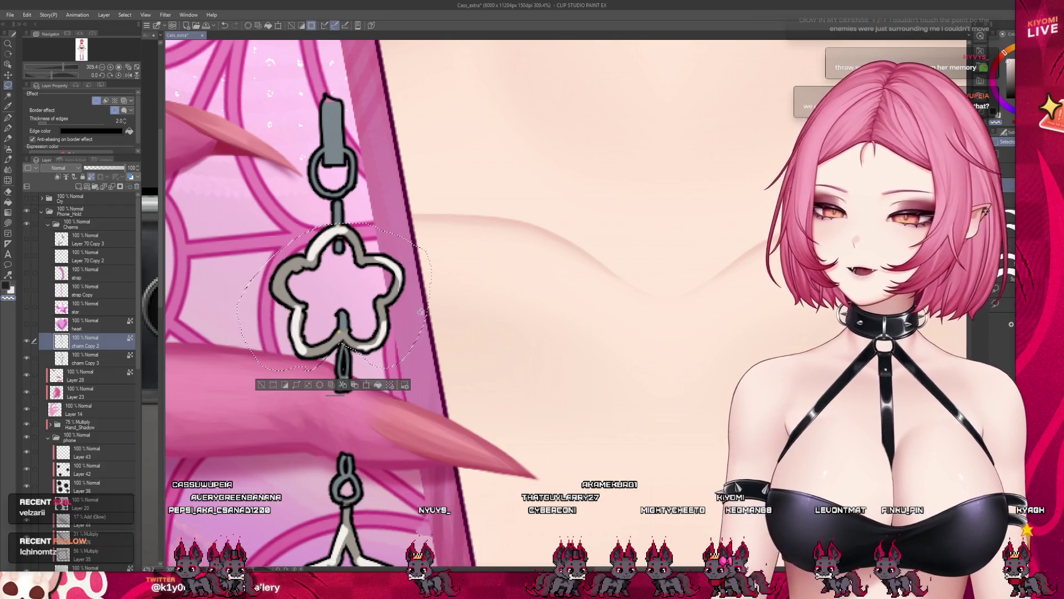
pyautogui.scroll(-3, 342, 341)
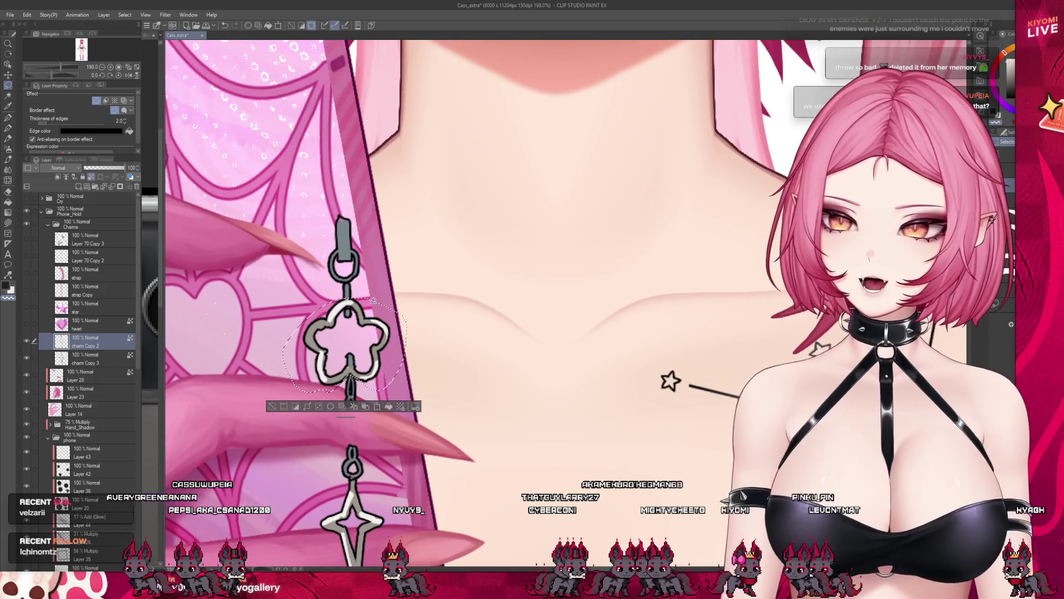
pyautogui.hotkey('ctrl', 'v')
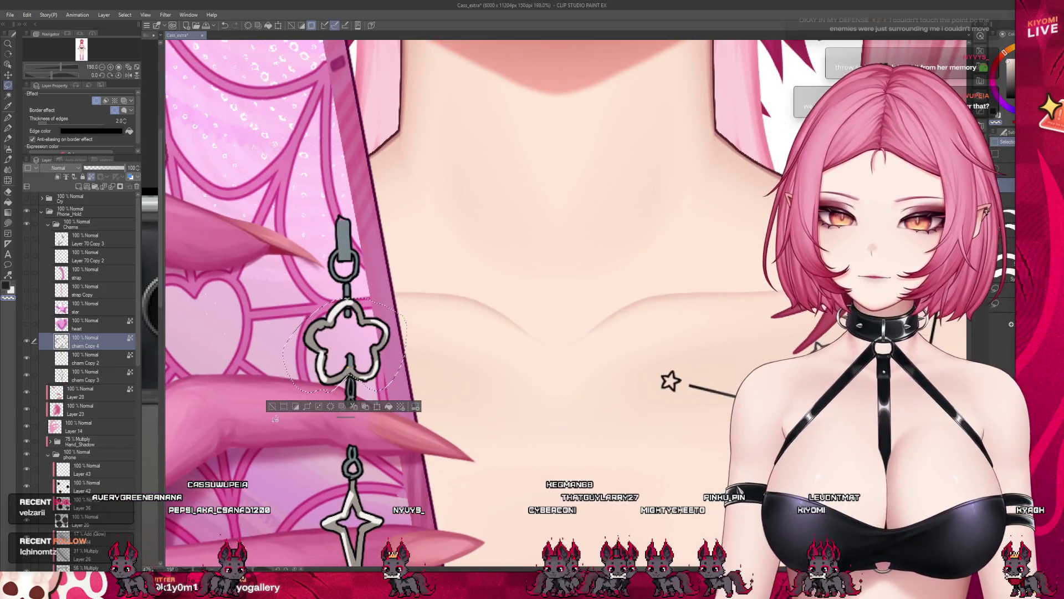
pyautogui.hotkey('ctrl', 'd')
pyautogui.scroll(2, 192, 343)
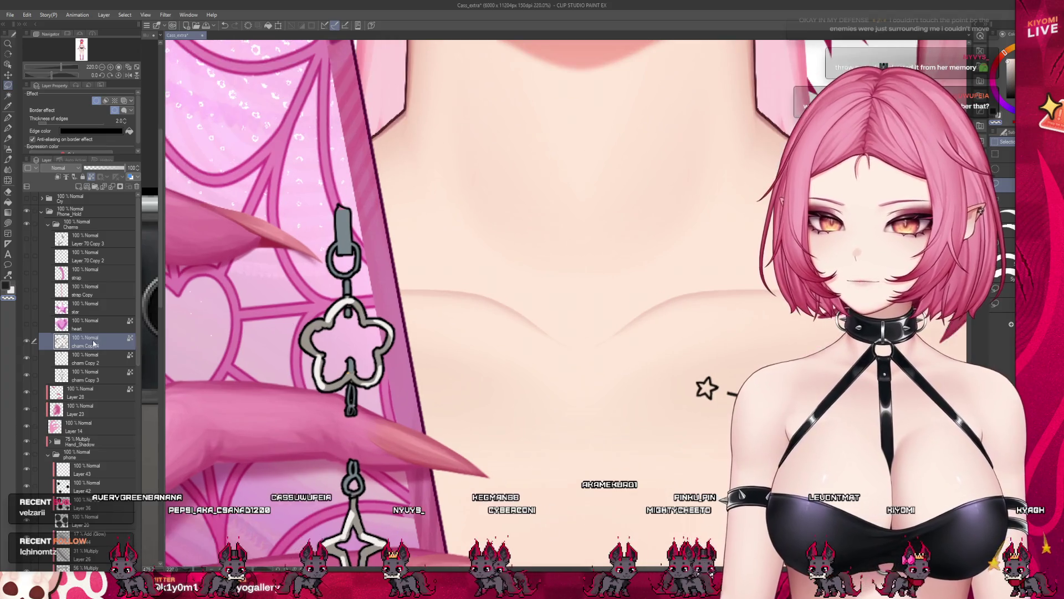
# Step: Hide the flower charm copy layers and paste the selected grey clasp bar onto its own layer
pyautogui.click(83, 376)
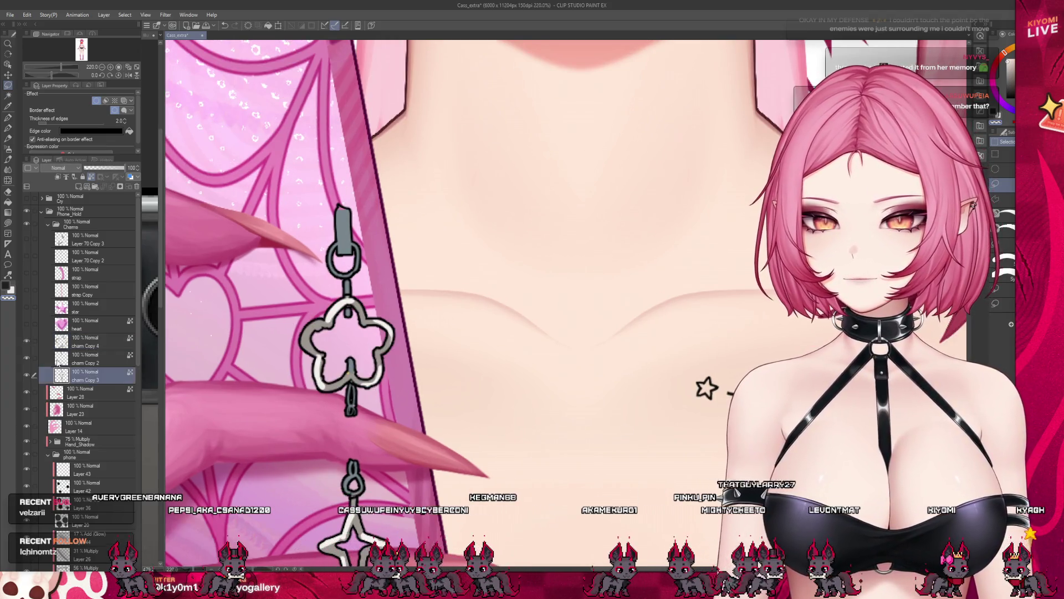
pyautogui.keyDown('ctrl'); pyautogui.click(33, 341); pyautogui.keyUp('ctrl')
pyautogui.click(26, 342)
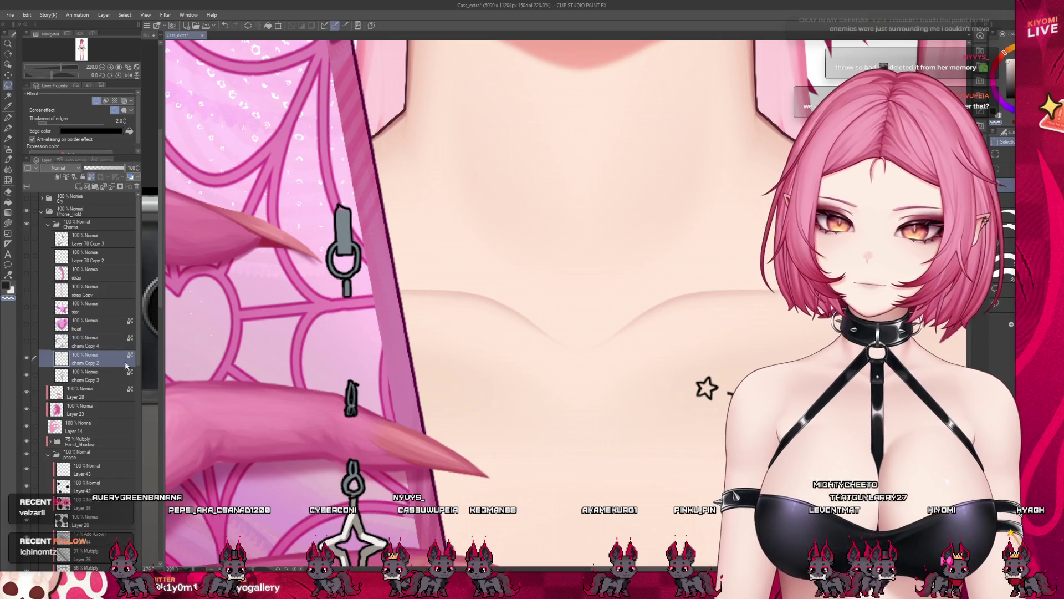
pyautogui.scroll(1, 333, 292)
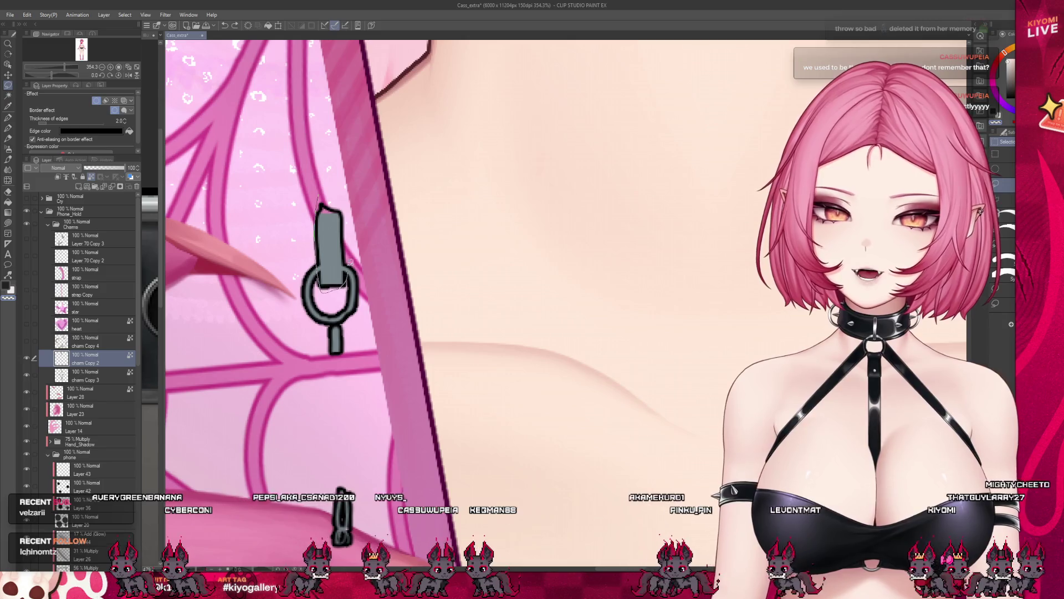
pyautogui.click(331, 250)
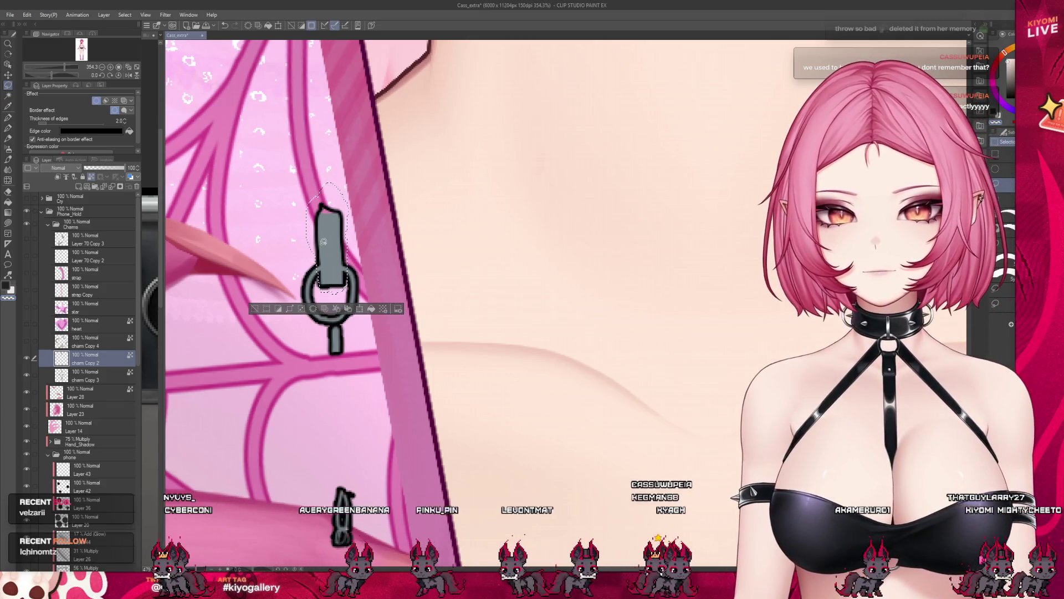
pyautogui.scroll(-2, 337, 241)
pyautogui.scroll(-2, 336, 249)
pyautogui.scroll(-2, 341, 266)
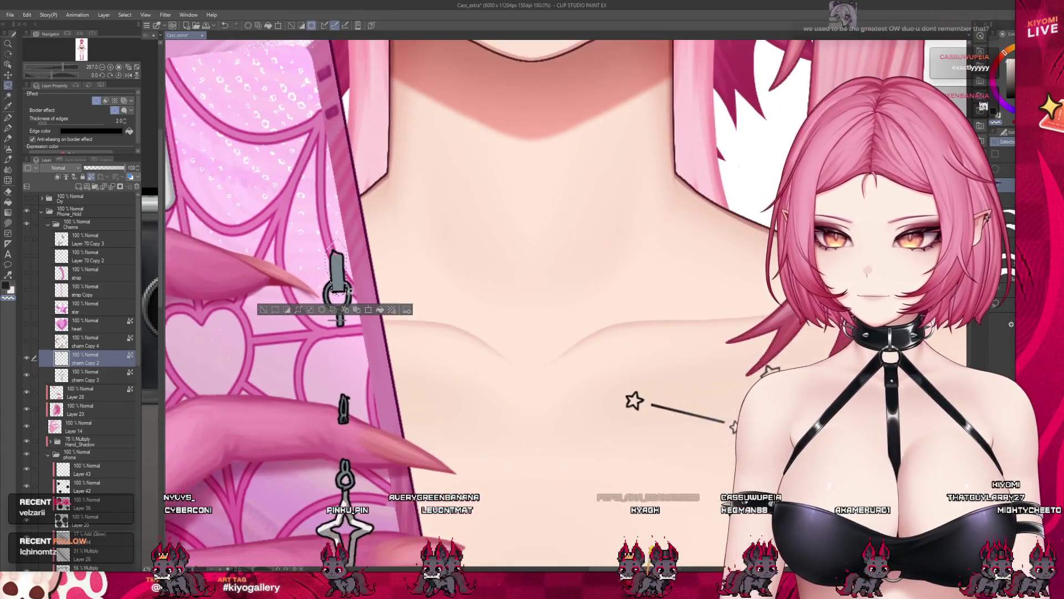
pyautogui.scroll(3, 348, 286)
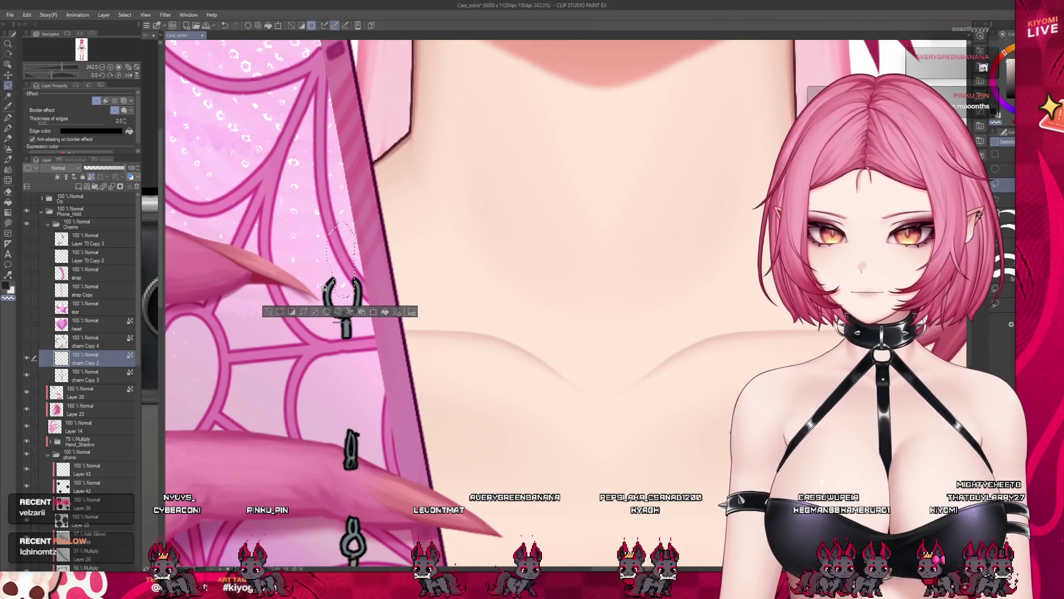
pyautogui.hotkey('ctrl', 'v')
# Step: Cut the small link piece from the layer below and clear the selection
pyautogui.click(94, 373)
pyautogui.scroll(-2, 315, 241)
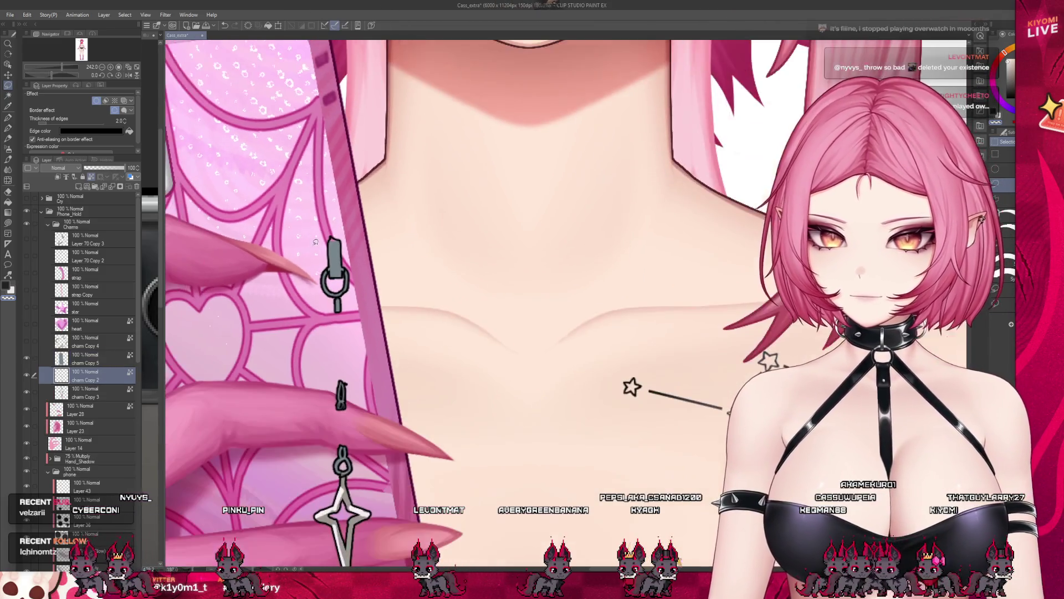
pyautogui.scroll(3, 335, 274)
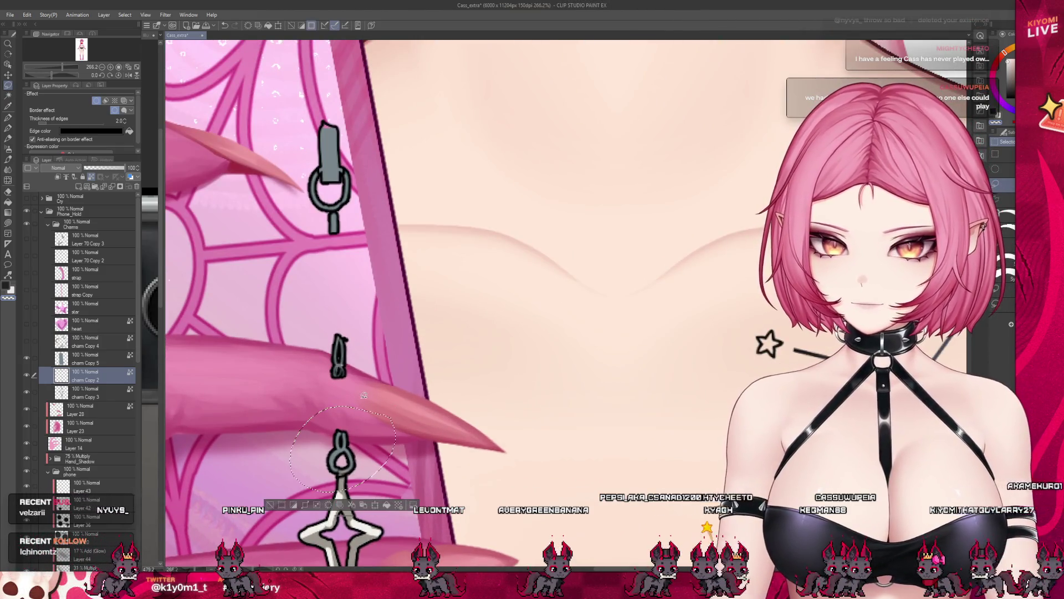
pyautogui.press('Delete')
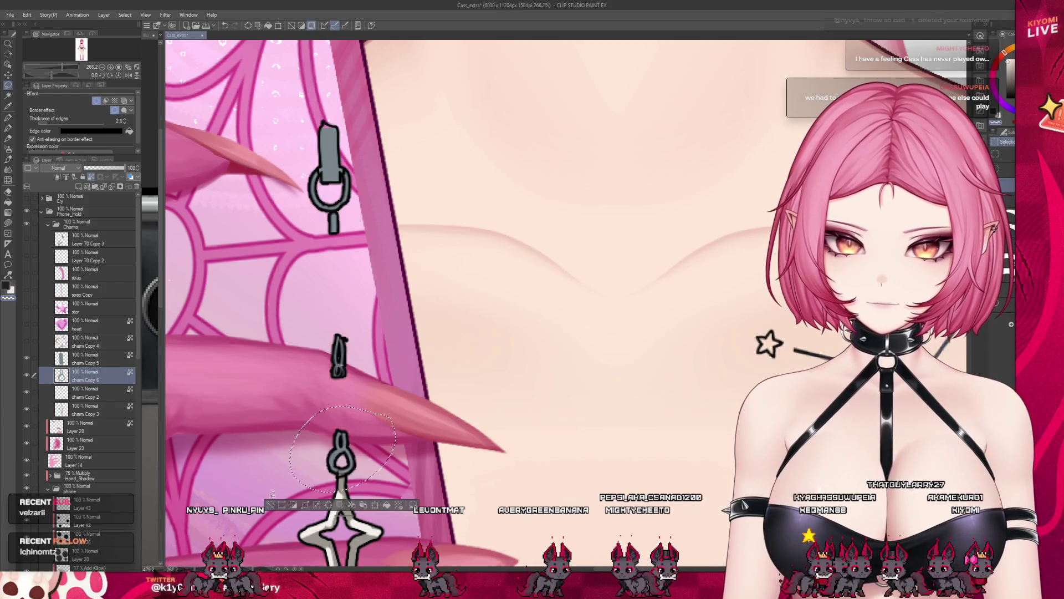
pyautogui.press('Delete')
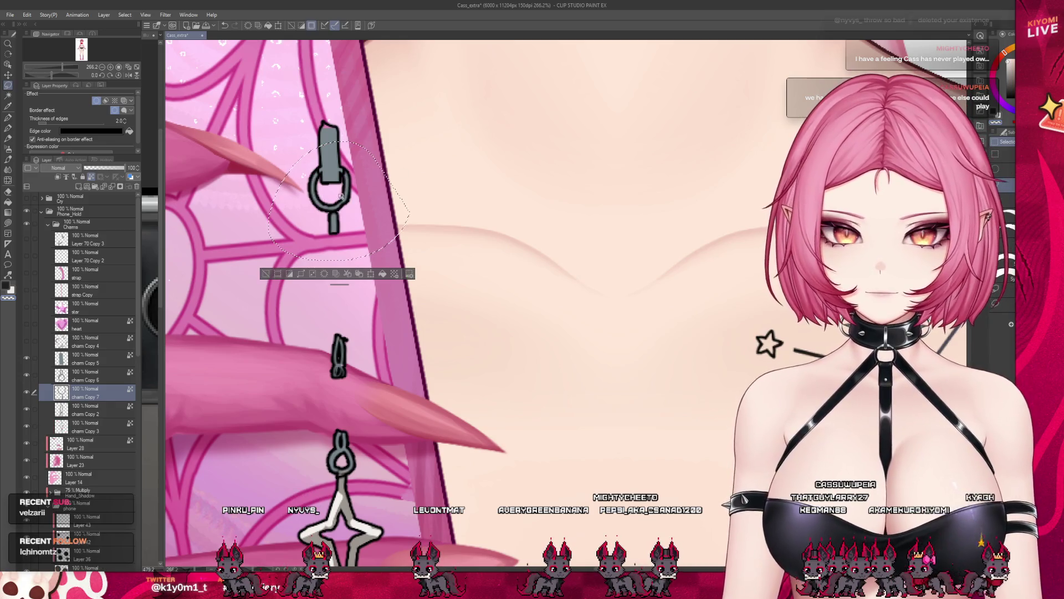
pyautogui.hotkey('ctrl', 'd')
pyautogui.scroll(-3, 342, 374)
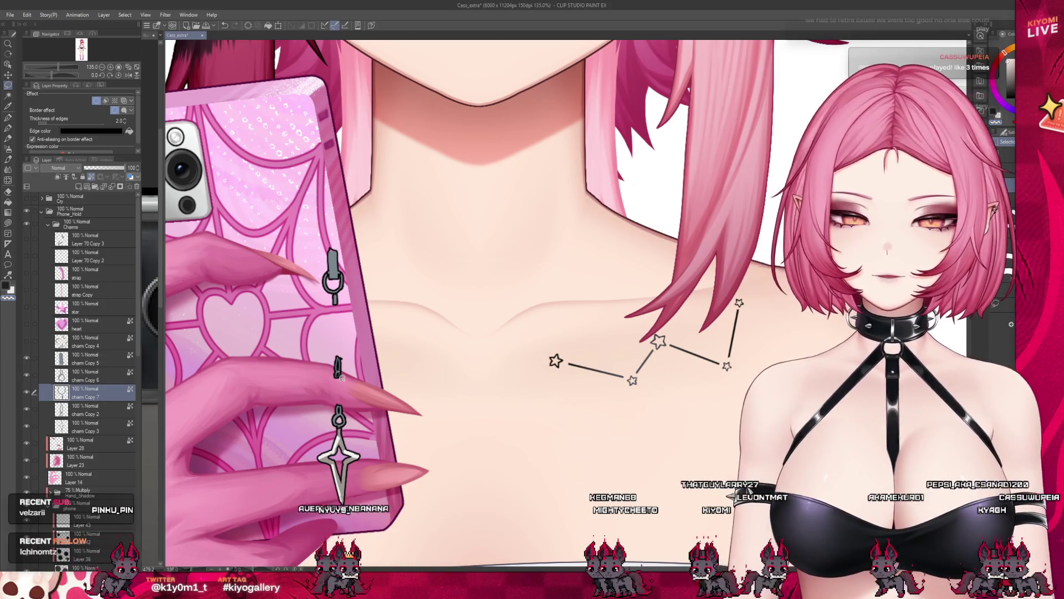
pyautogui.scroll(-3, 341, 371)
pyautogui.scroll(-3, 393, 384)
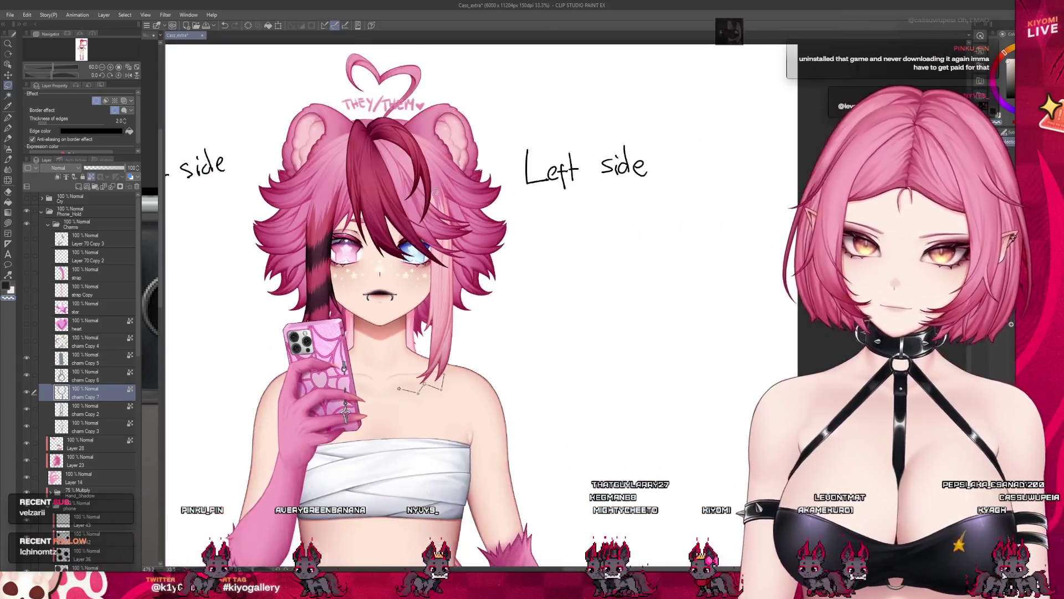
pyautogui.scroll(2, 359, 262)
pyautogui.scroll(-2, 411, 295)
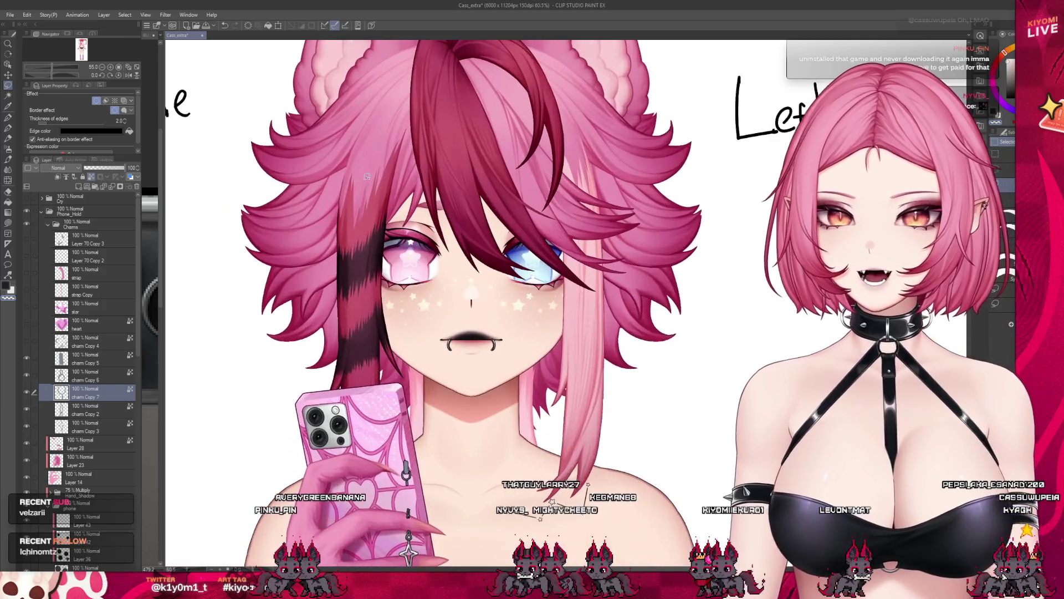
pyautogui.scroll(3, 432, 266)
pyautogui.scroll(1, 462, 231)
pyautogui.scroll(1, 460, 230)
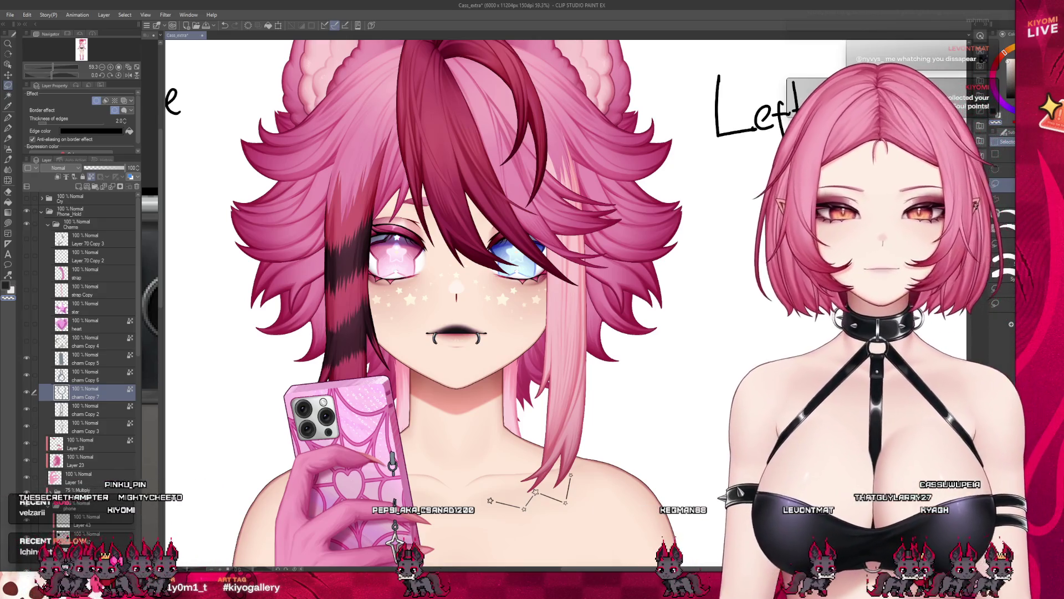
pyautogui.scroll(-1, 458, 291)
pyautogui.scroll(1, 458, 291)
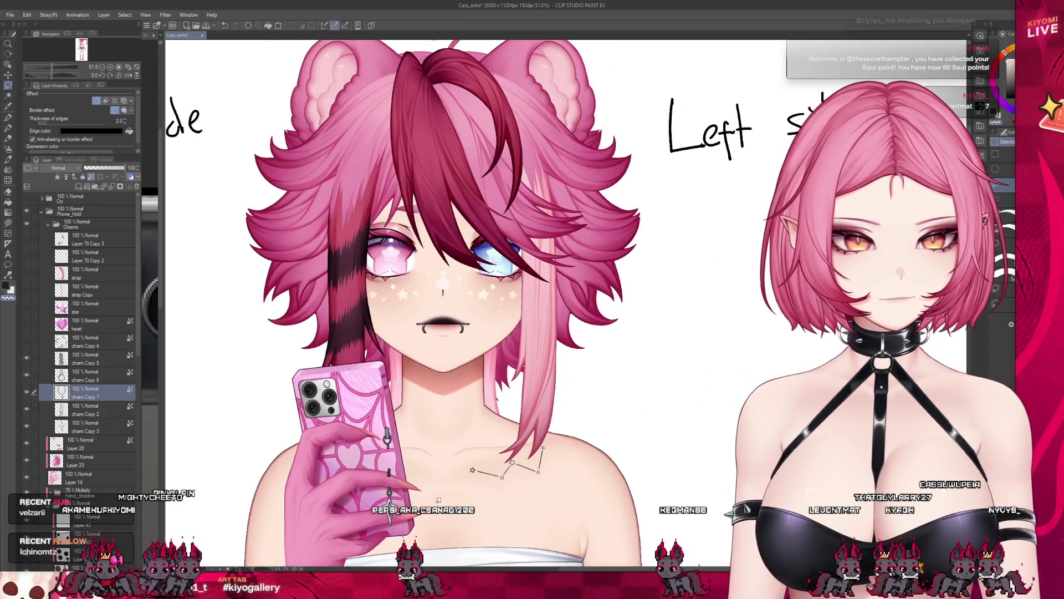
pyautogui.scroll(1, 457, 292)
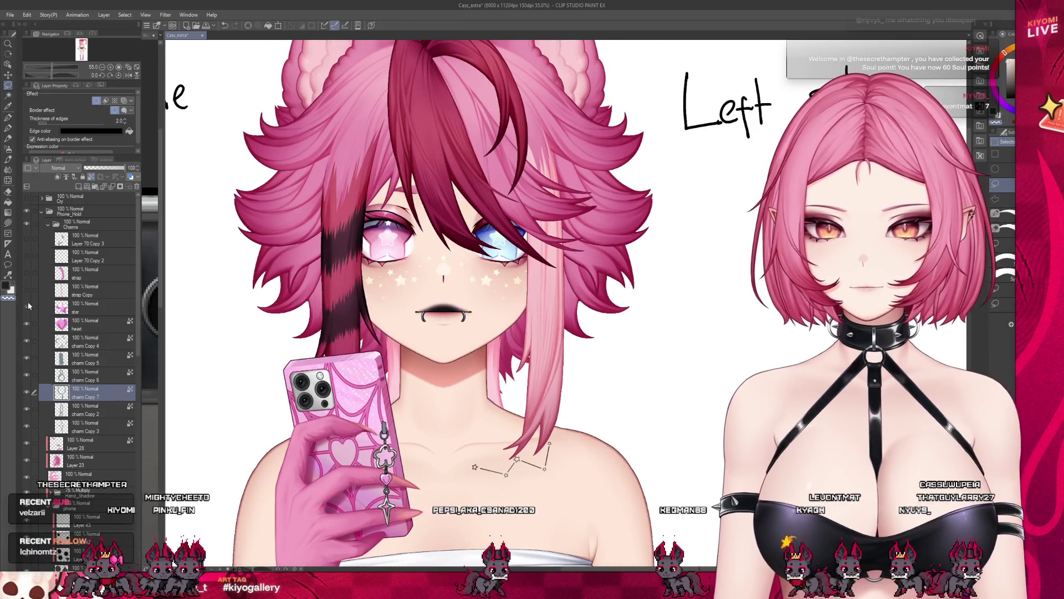
pyautogui.scroll(-1, 457, 292)
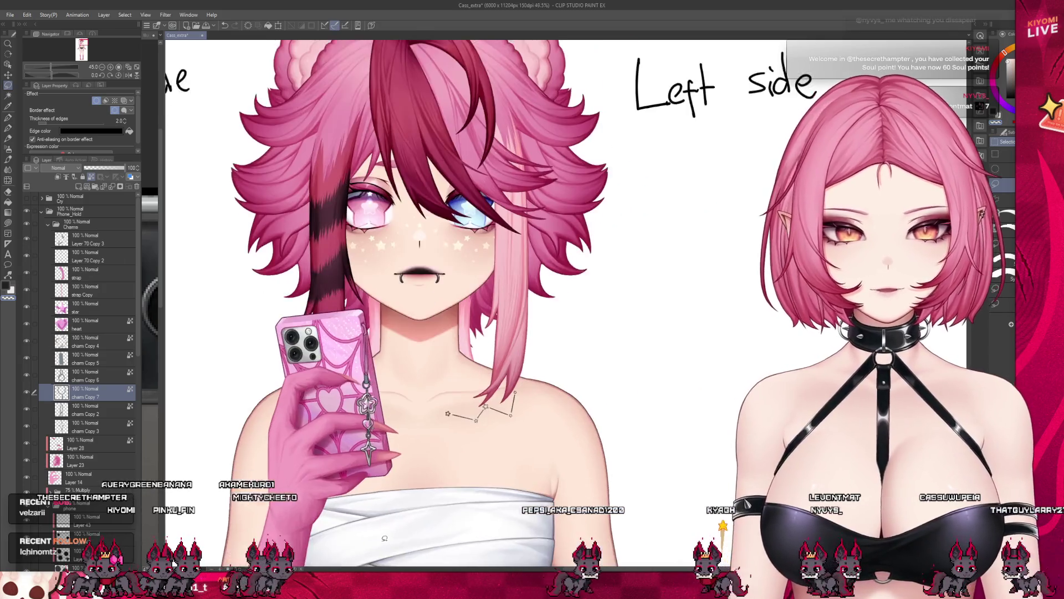
pyautogui.scroll(3, 499, 375)
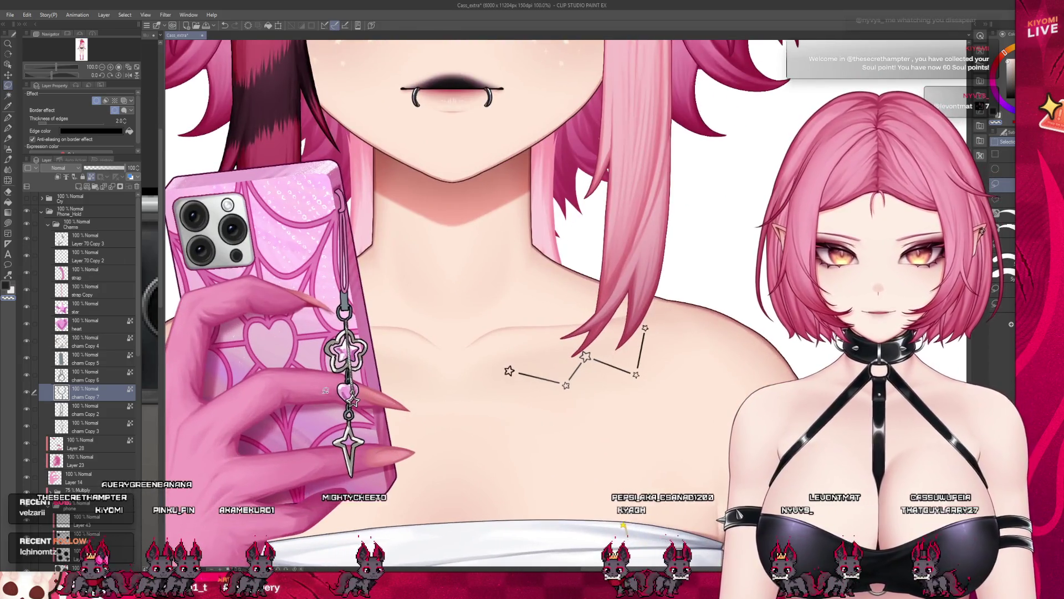
pyautogui.scroll(-2, 499, 333)
pyautogui.scroll(2, 499, 333)
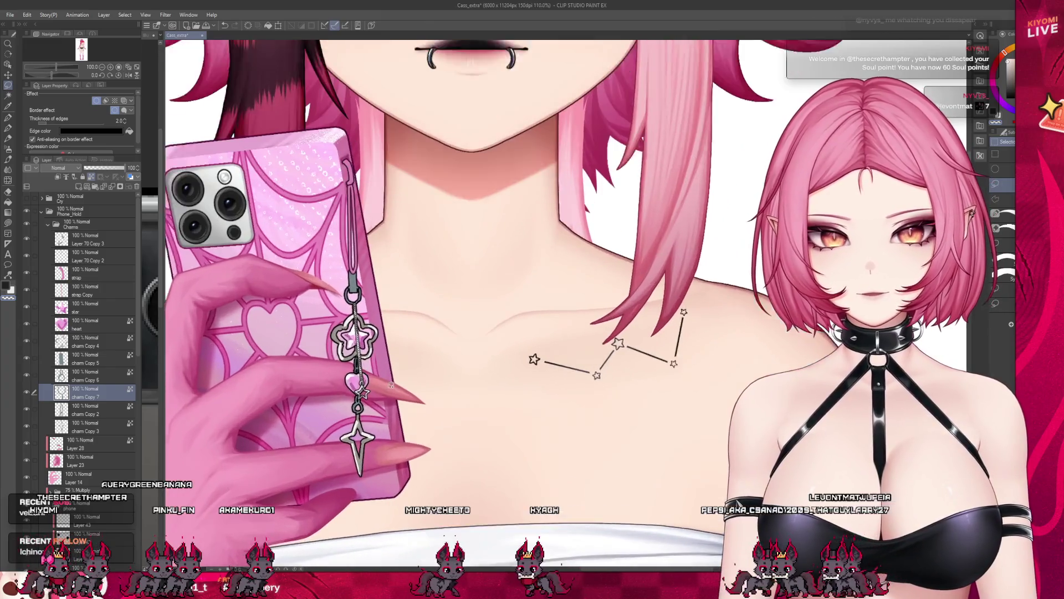
pyautogui.scroll(2, 499, 333)
pyautogui.click(83, 240)
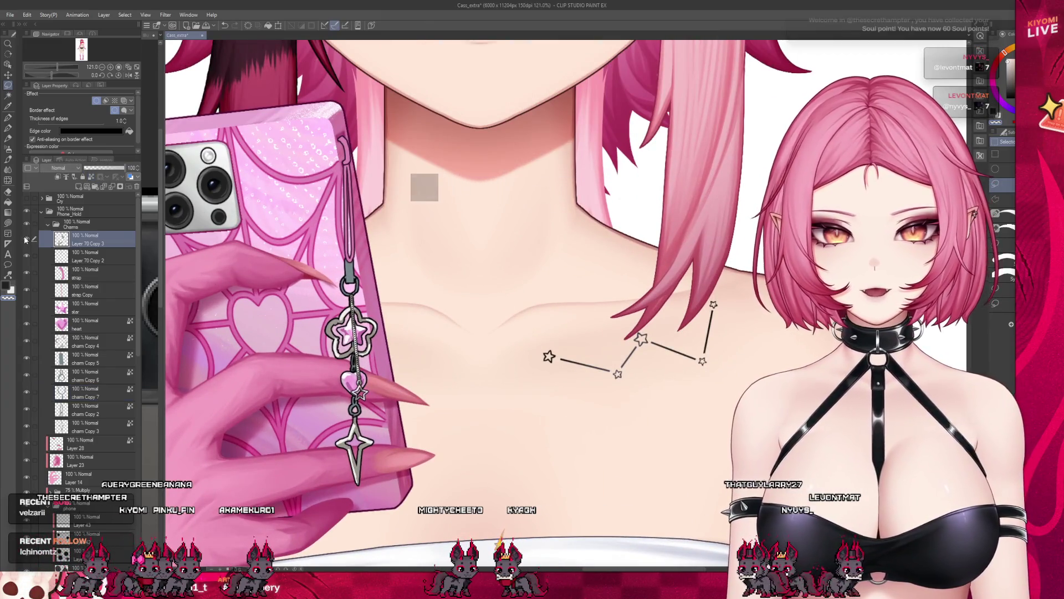
# Step: Hide the strap and star layers and zoom in to check the charm Copy 4 outline
pyautogui.click(83, 273)
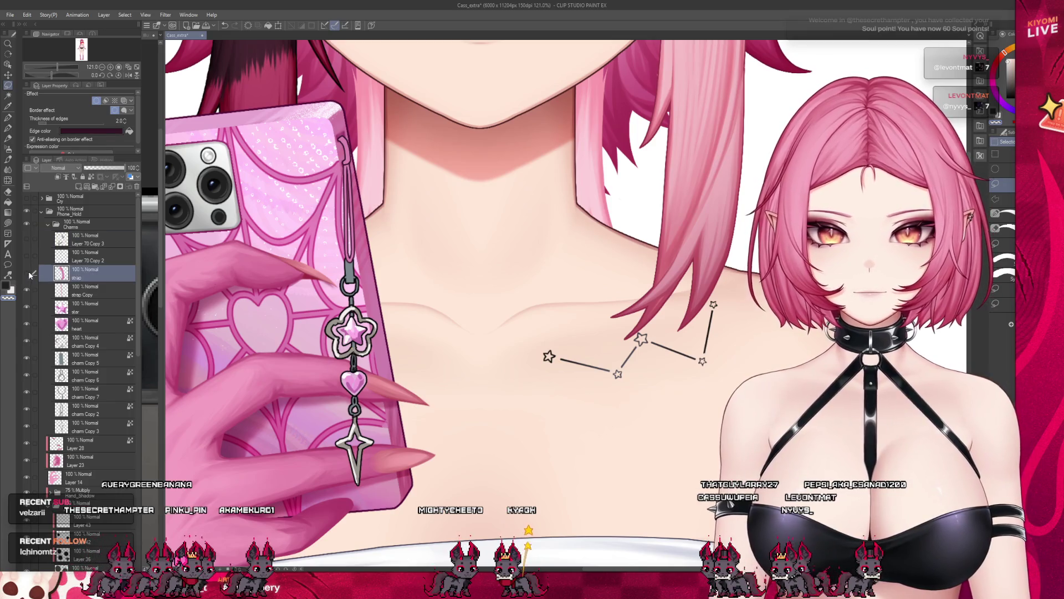
pyautogui.click(75, 309)
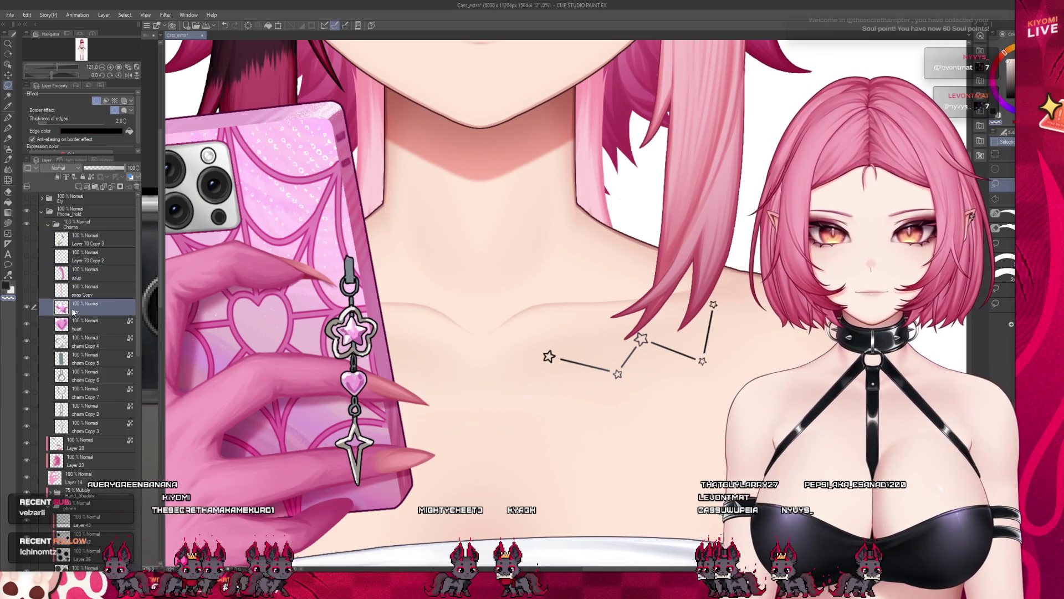
pyautogui.click(87, 339)
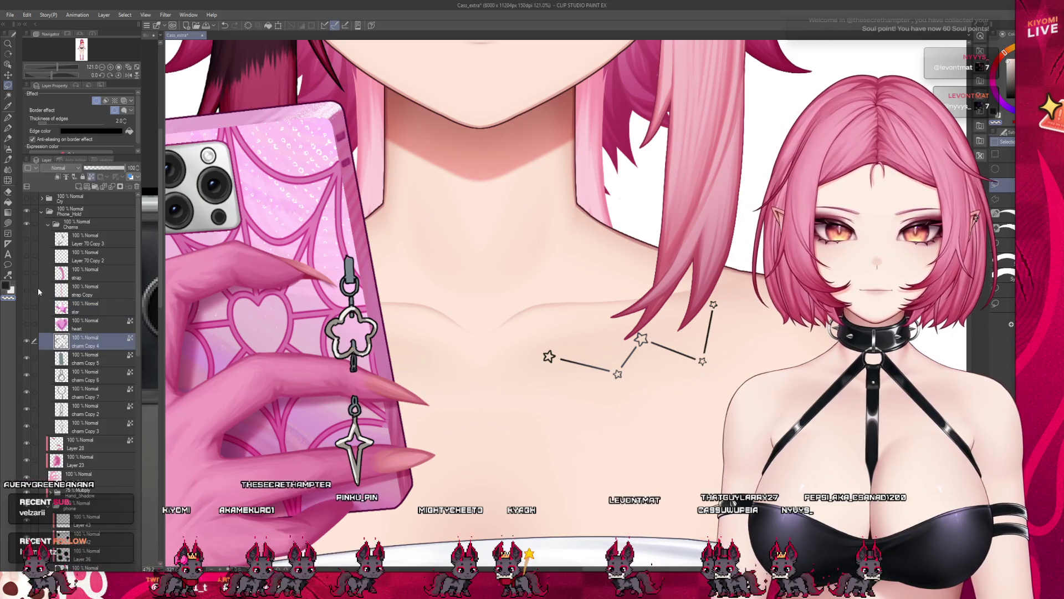
pyautogui.hotkey('ctrl', '+')
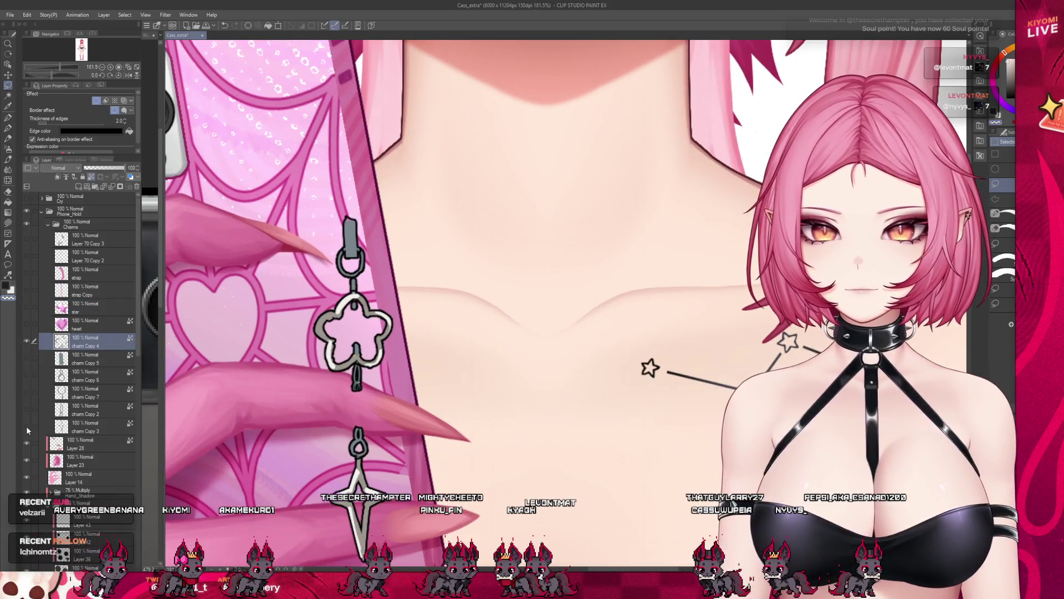
pyautogui.hotkey('ctrl', '+')
pyautogui.hotkey('ctrl', '+')
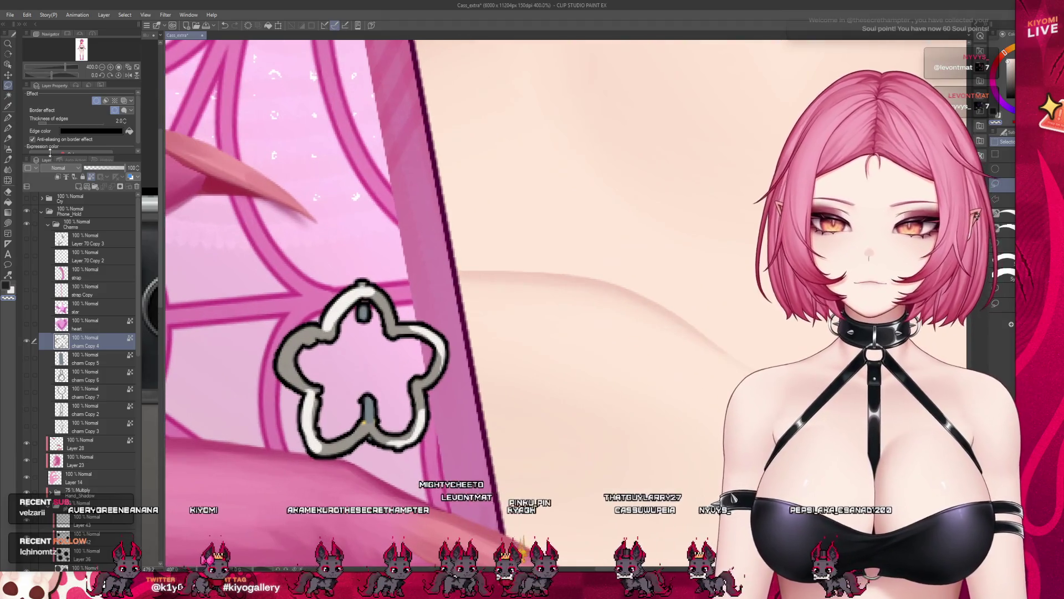
pyautogui.hotkey('ctrl', '-')
pyautogui.hotkey('ctrl', '-')
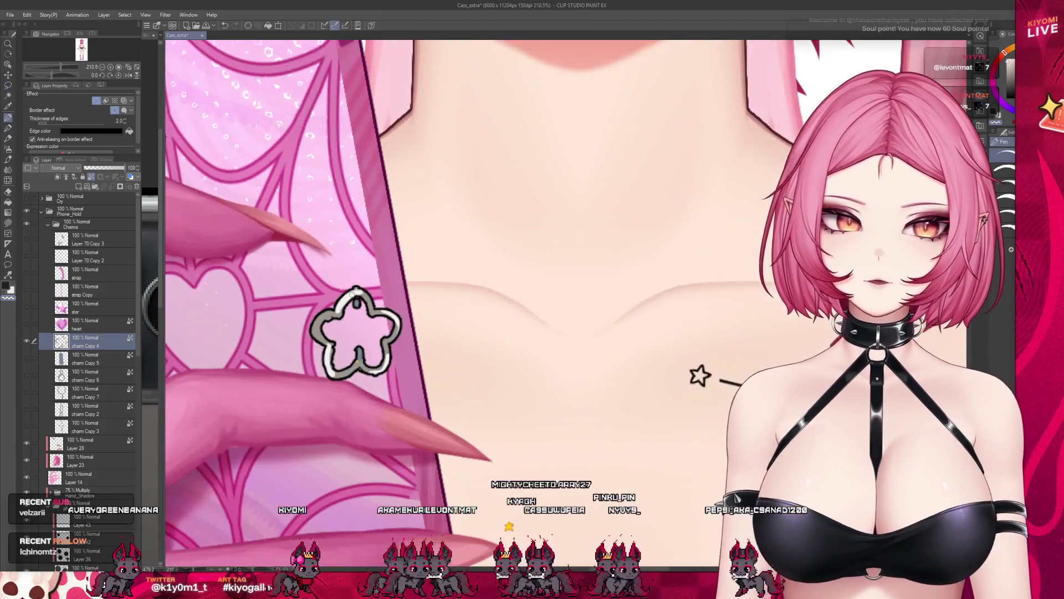
pyautogui.hotkey('ctrl', '-')
pyautogui.scroll(-3, 79, 375)
# Step: Hide the lower heart pieces and make the charm Copy 4 flower layer active
pyautogui.click(79, 470)
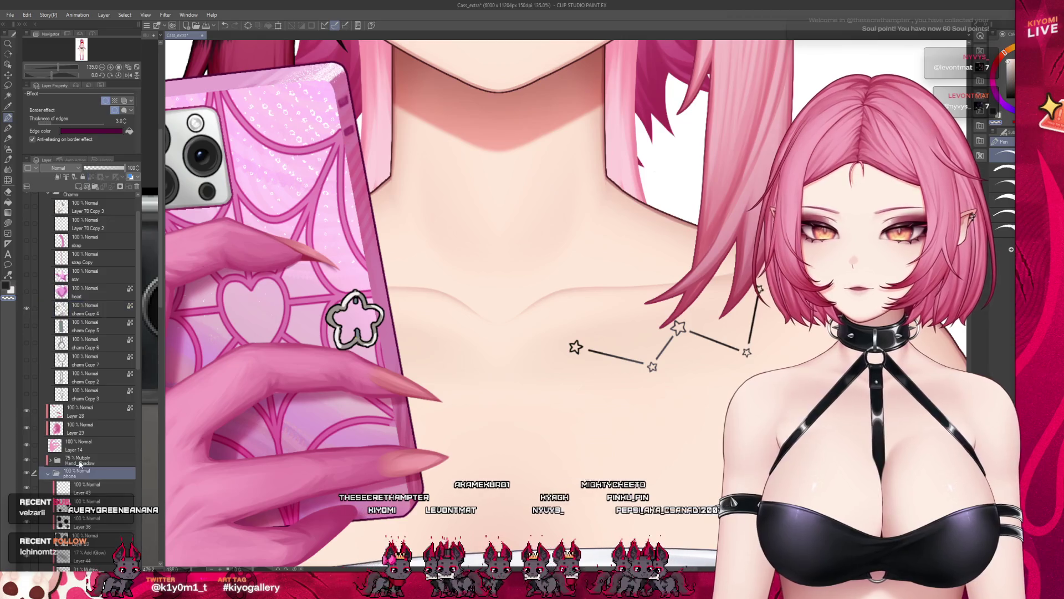
pyautogui.scroll(2, 80, 416)
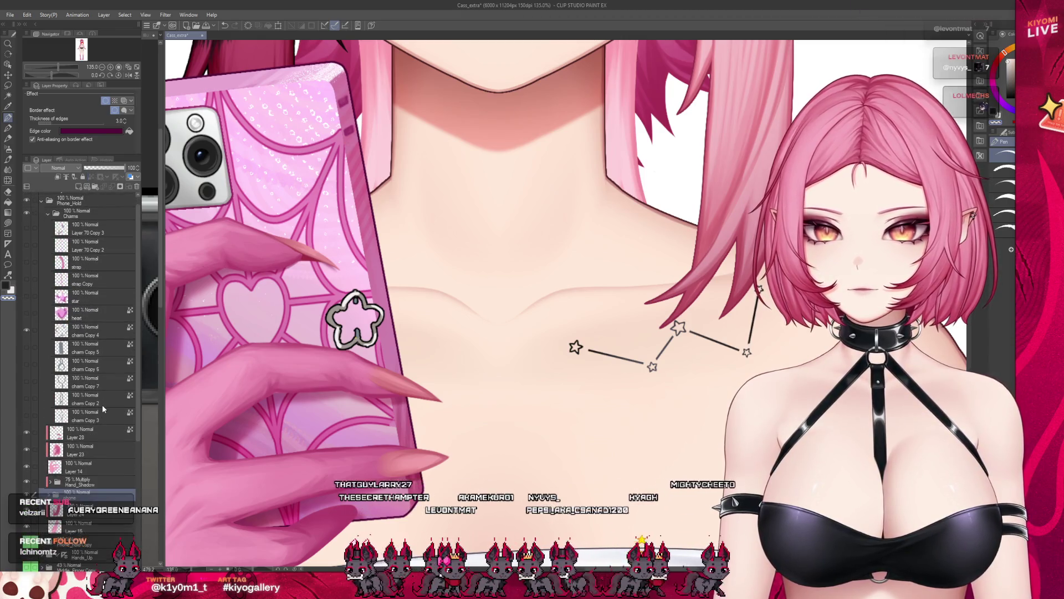
pyautogui.scroll(-2, 103, 408)
pyautogui.click(67, 524)
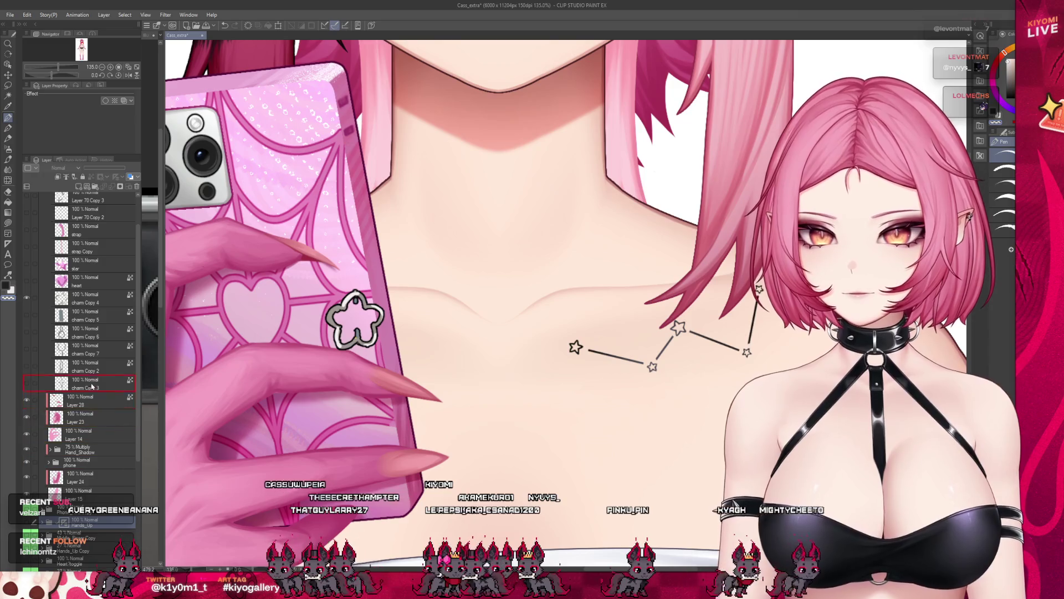
pyautogui.click(107, 300)
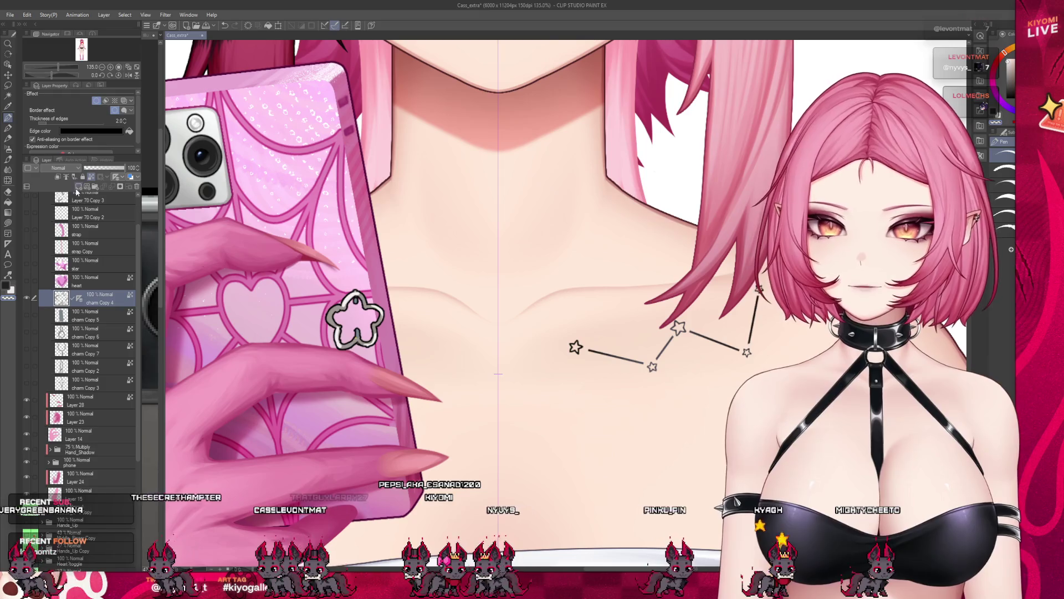
pyautogui.click(83, 315)
pyautogui.scroll(-1, 499, 292)
pyautogui.scroll(-1, 499, 291)
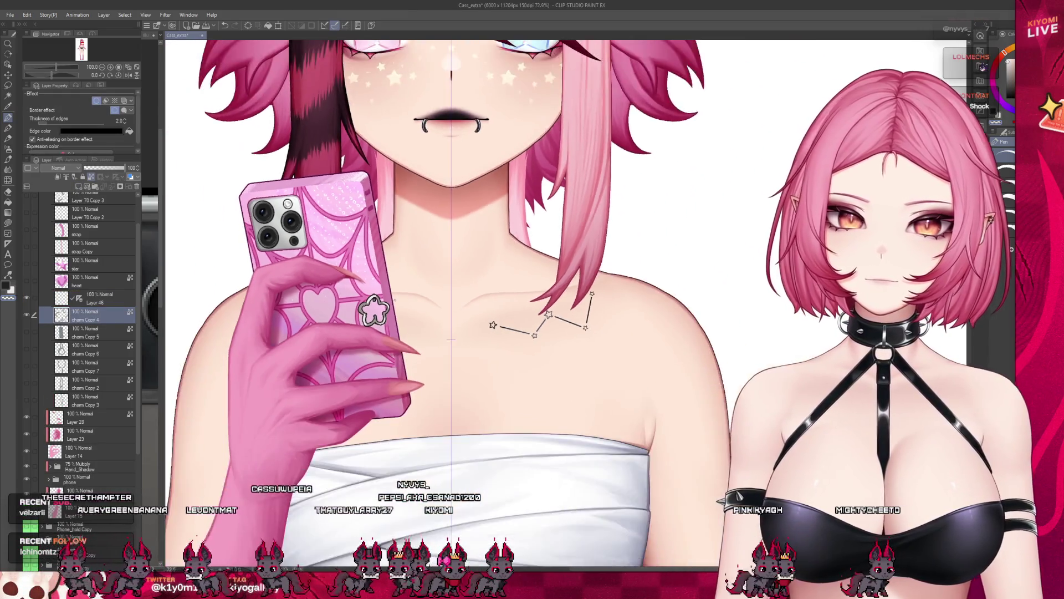
pyautogui.scroll(-1, 396, 298)
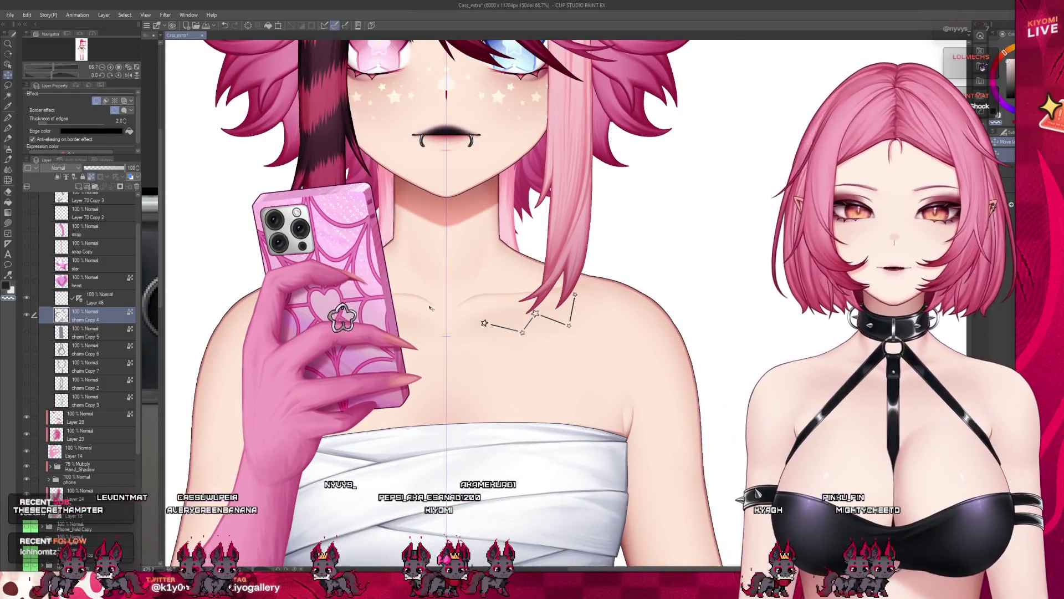
# Step: Move the flower charm up and to the right, then merge the new layer into it
pyautogui.moveTo(342, 320); pyautogui.dragTo(375, 309)
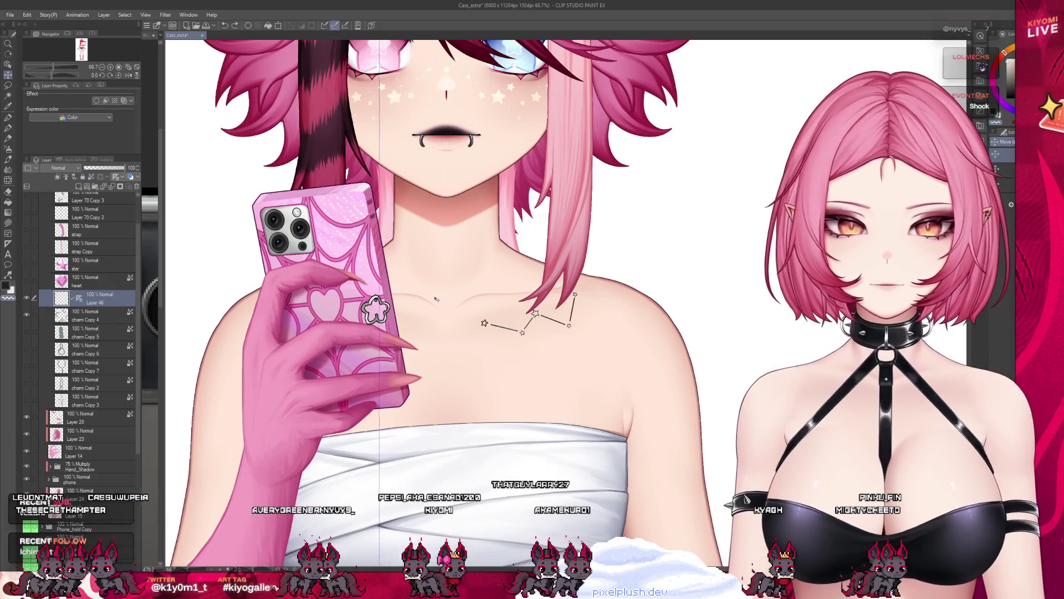
pyautogui.scroll(1, 437, 298)
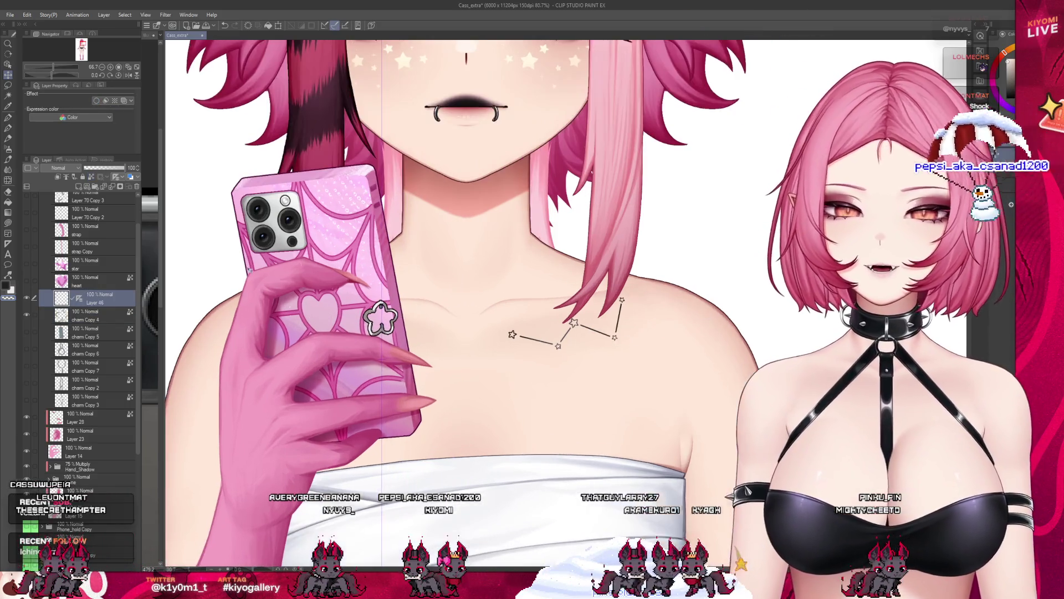
pyautogui.scroll(1, 437, 299)
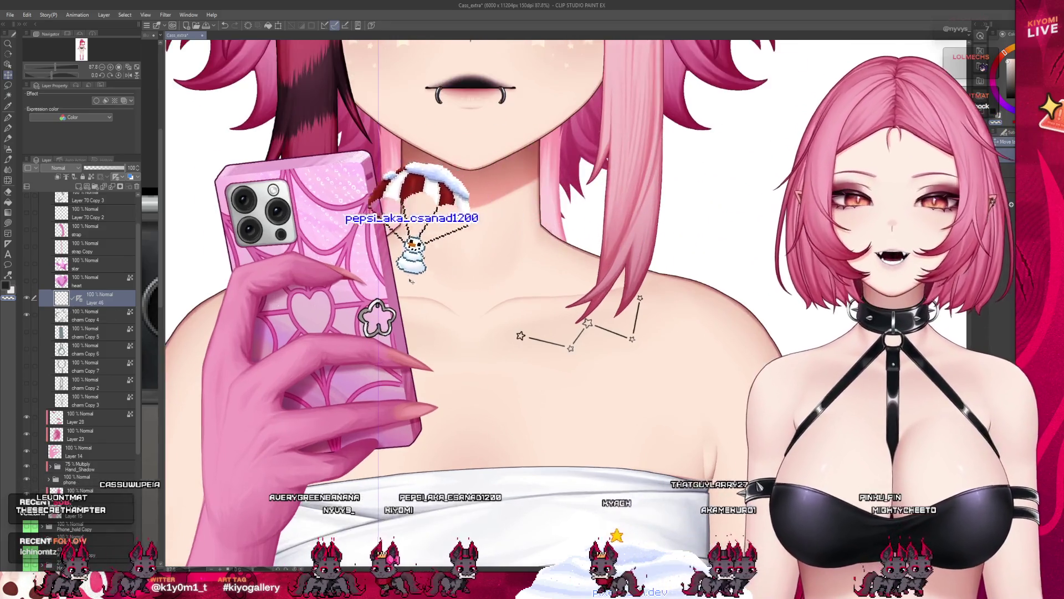
pyautogui.scroll(1, 411, 279)
pyautogui.scroll(1, 411, 279)
pyautogui.scroll(2, 416, 333)
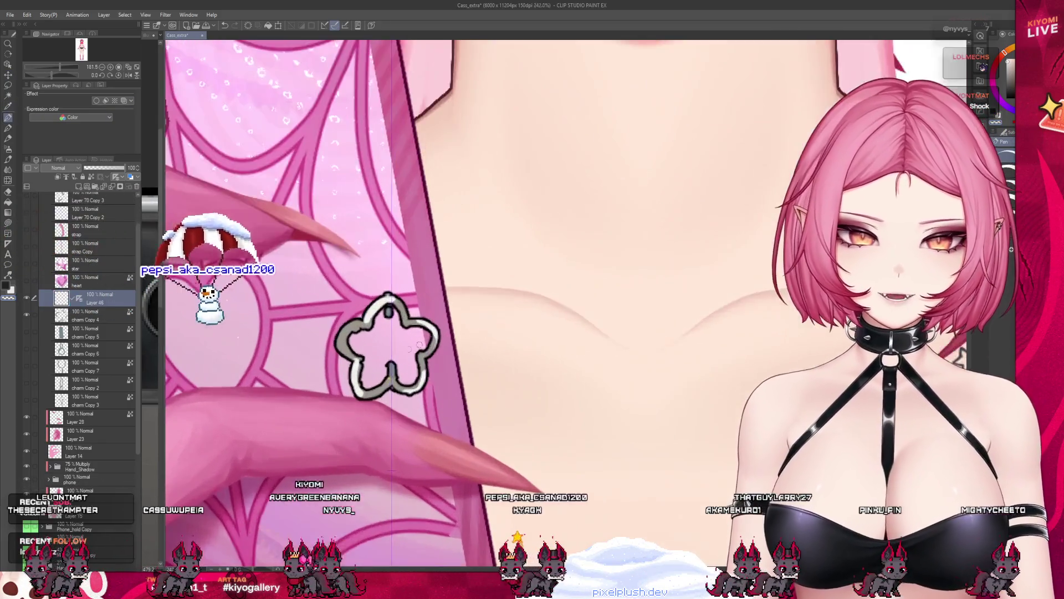
pyautogui.scroll(2, 416, 343)
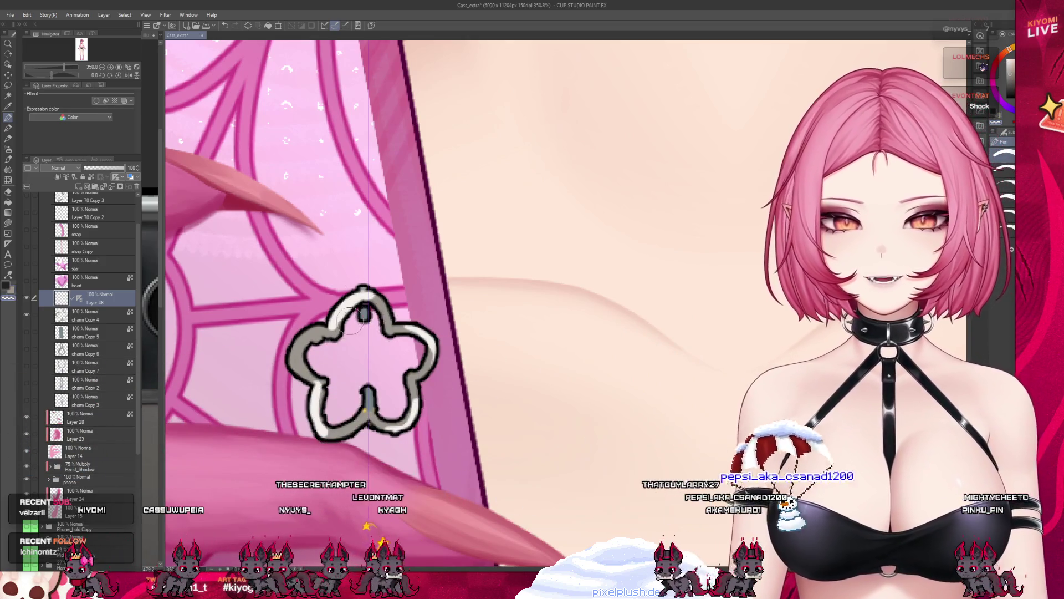
pyautogui.click(101, 305)
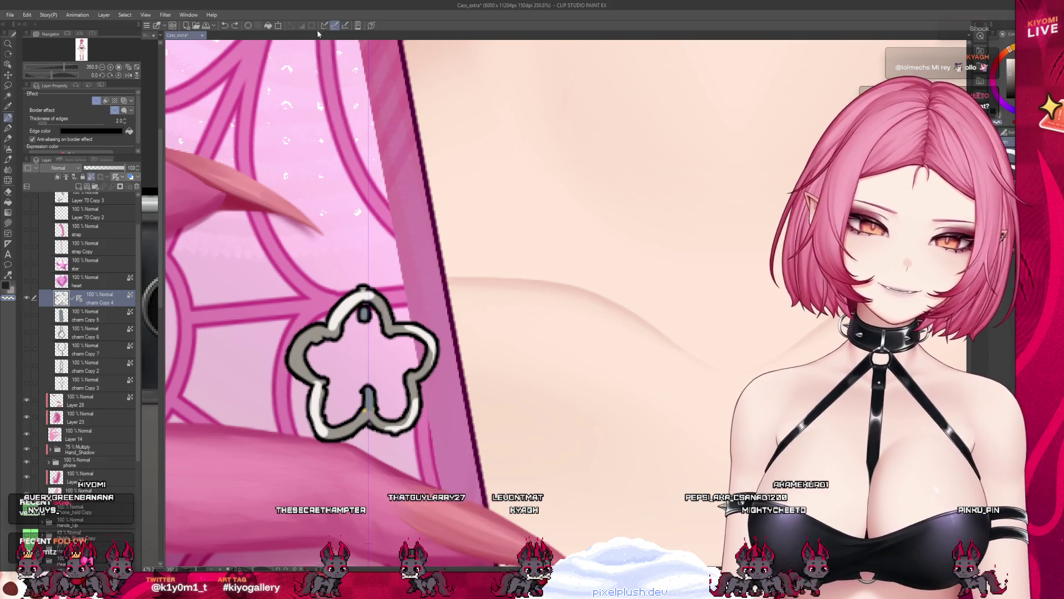
# Step: Erase the dark notch at the flower's top and undo a stroke on its right outline
pyautogui.moveTo(358, 320); pyautogui.dragTo(378, 312)
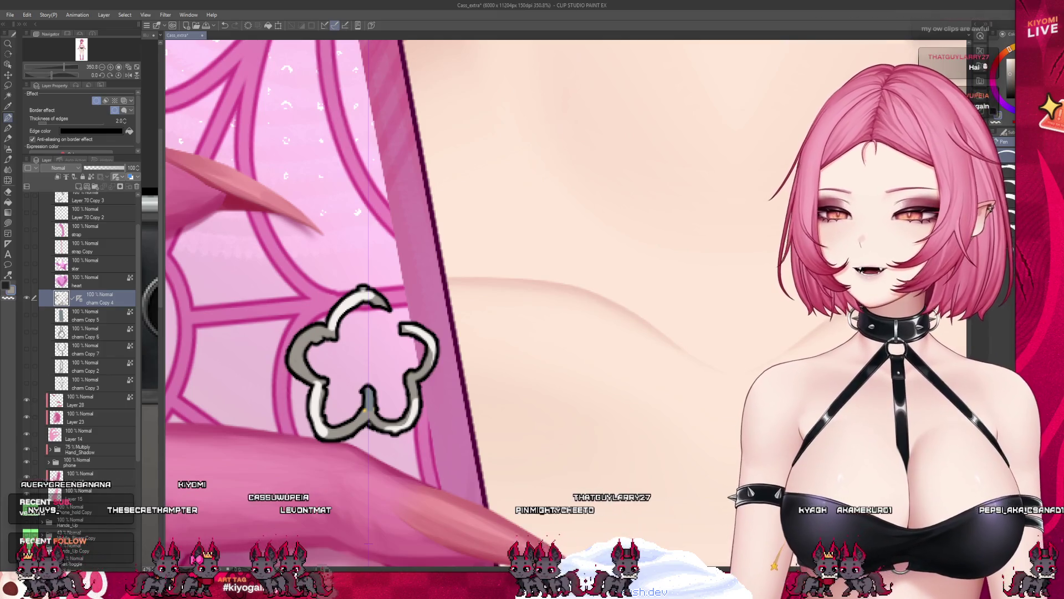
pyautogui.moveTo(312, 270); pyautogui.dragTo(332, 290)
pyautogui.scroll(1, 333, 289)
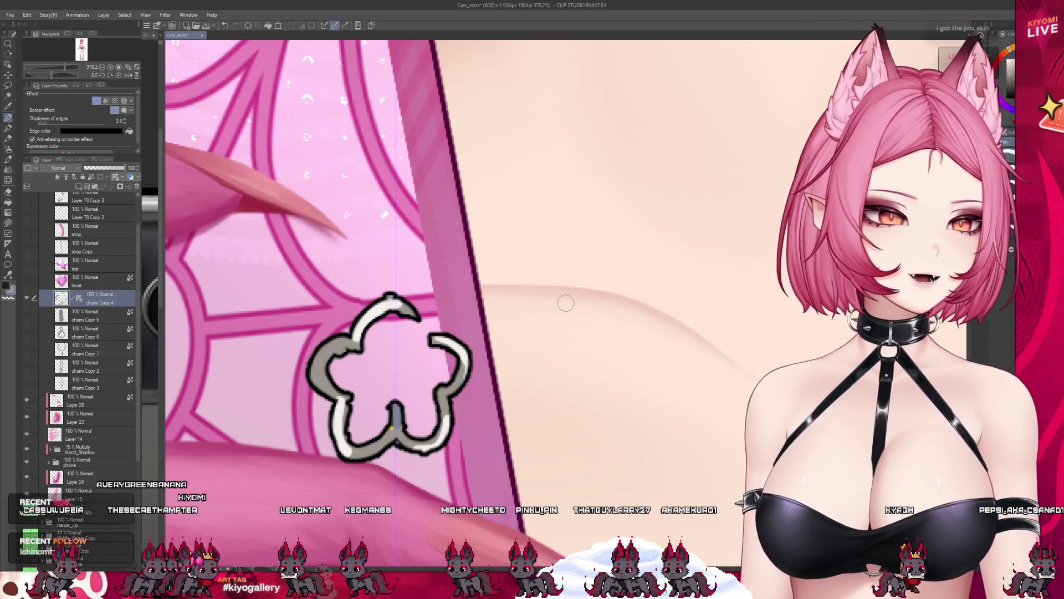
pyautogui.hotkey('ctrl', 'z')
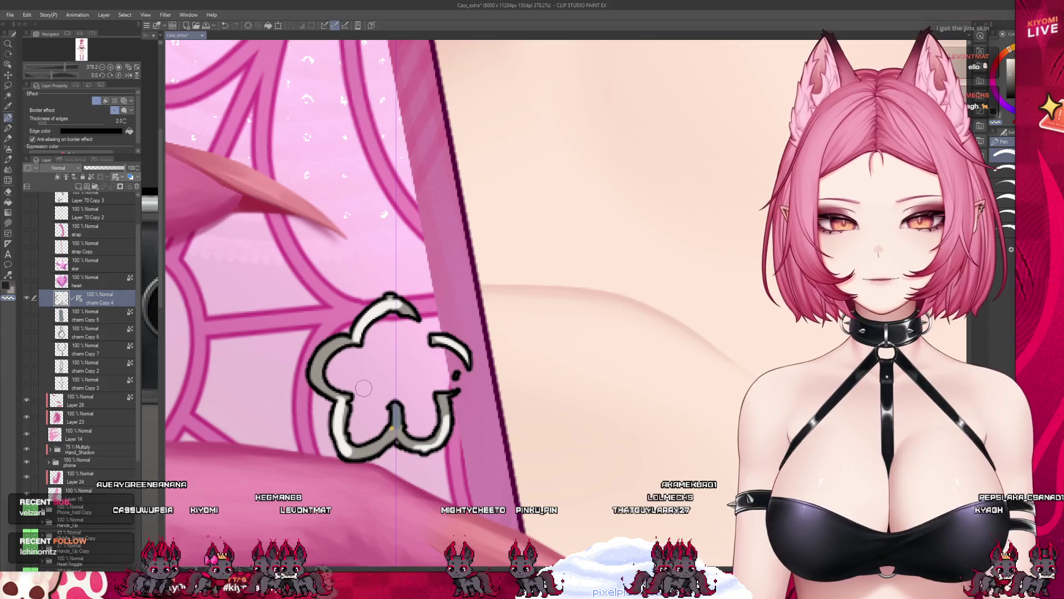
pyautogui.scroll(-4, 450, 341)
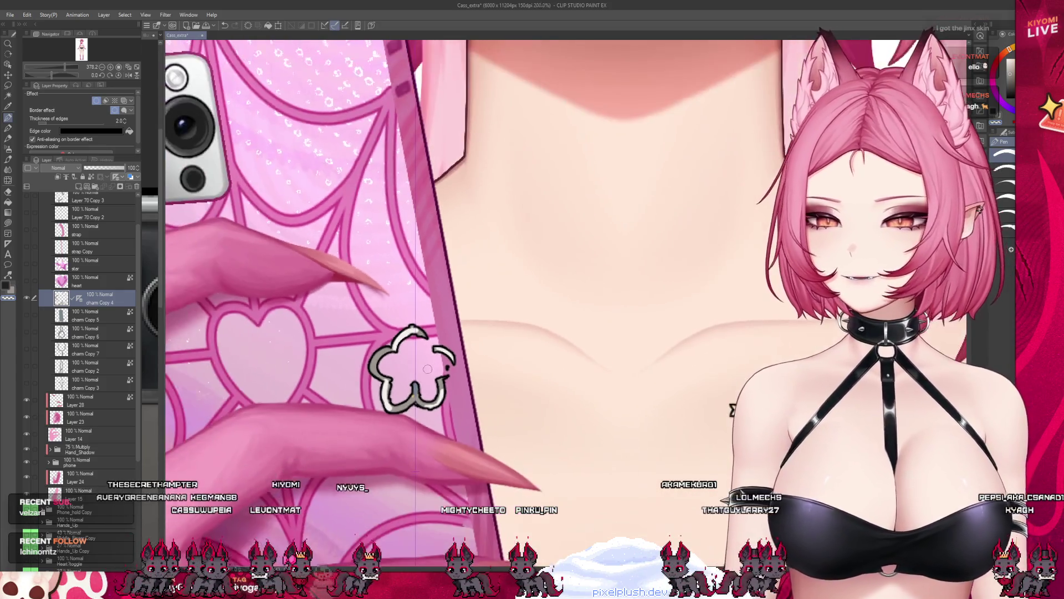
pyautogui.scroll(3, 393, 323)
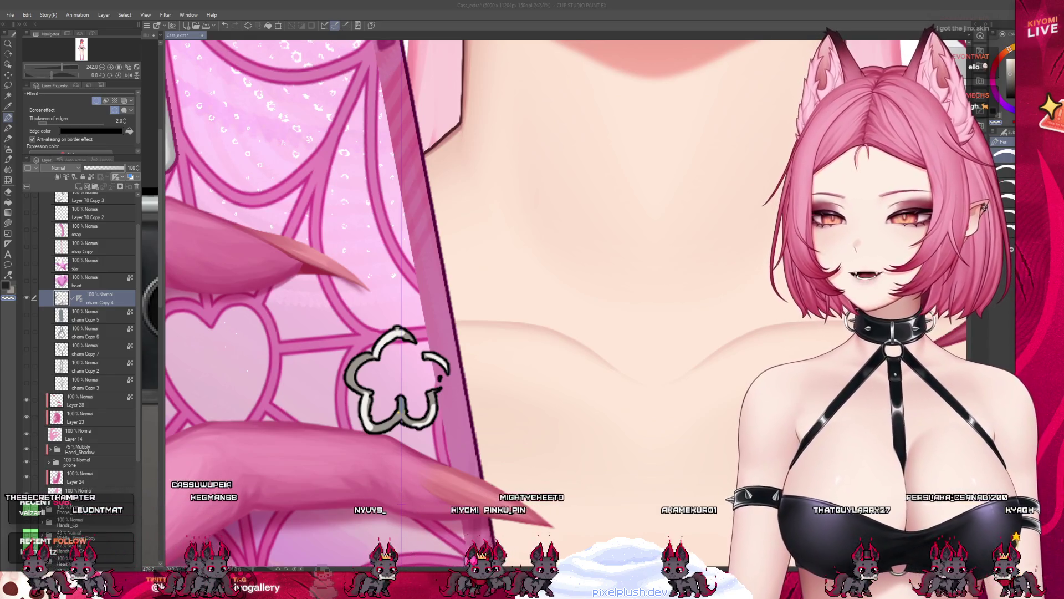
pyautogui.scroll(-1, 347, 386)
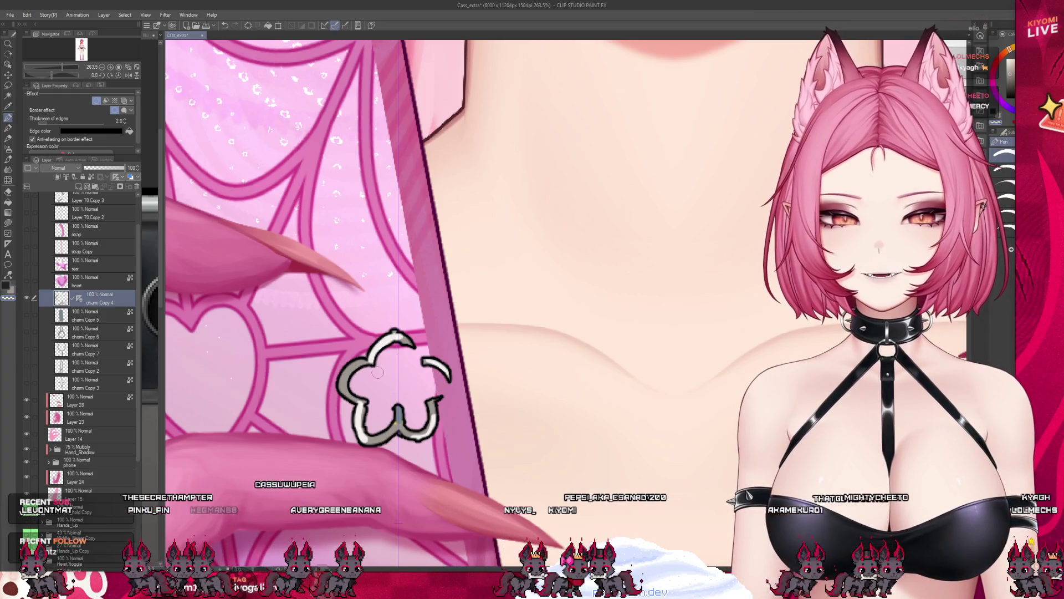
# Step: Reshape the flower's top lobe and undo the bad strokes on its lower-right side
pyautogui.moveTo(376, 372); pyautogui.dragTo(401, 359)
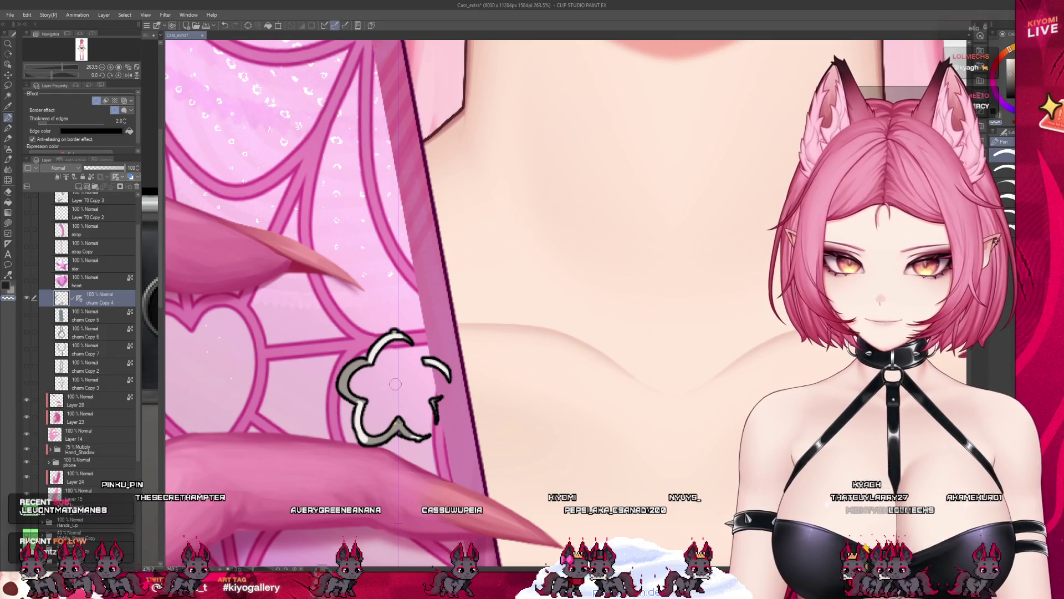
pyautogui.moveTo(432, 399)
pyautogui.mouseDown()
pyautogui.moveTo(391, 437)
pyautogui.moveTo(432, 432)
pyautogui.mouseUp()
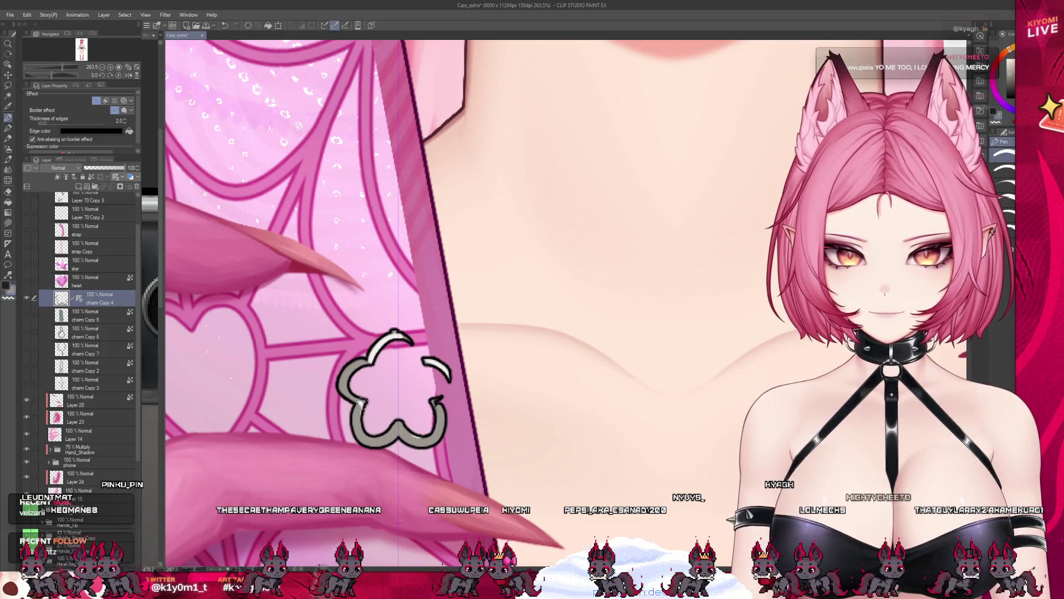
pyautogui.hotkey('ctrl', 'z')
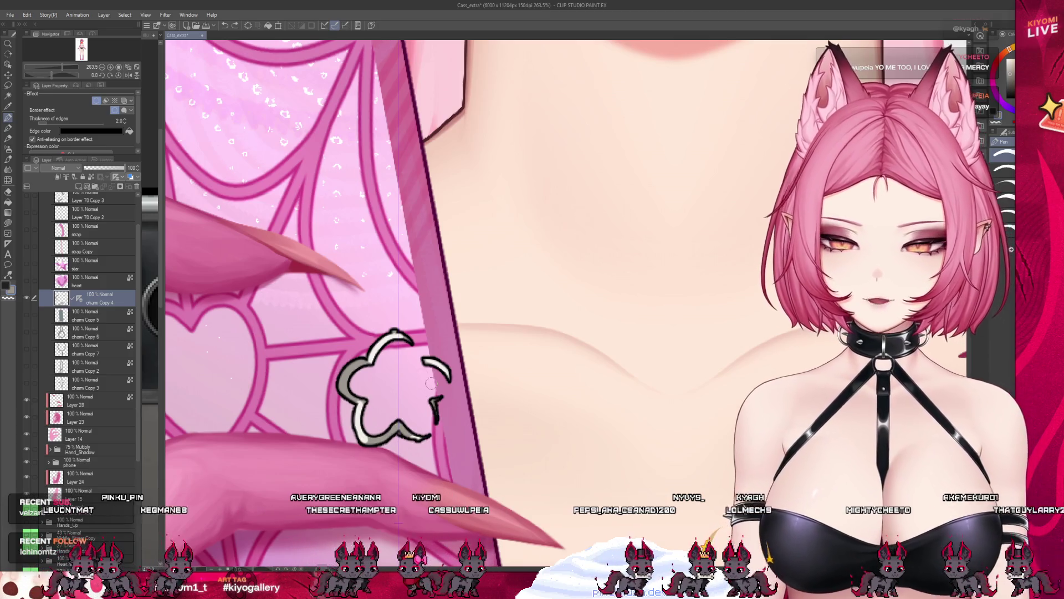
pyautogui.hotkey('ctrl', 'z')
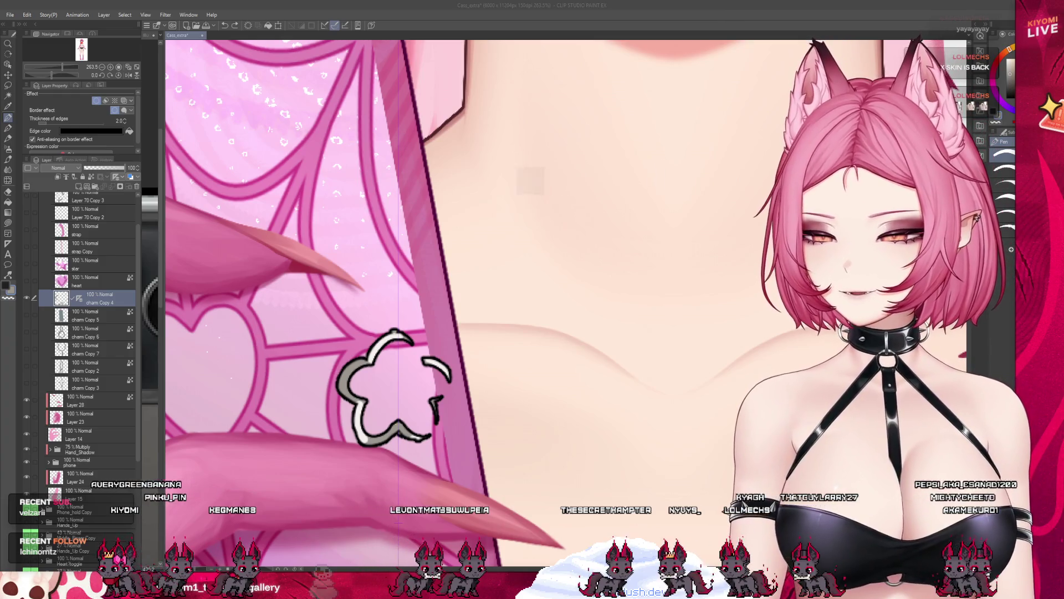
# Step: Redraw and close the bottom of the flower outline, then show the clean closed outline
pyautogui.moveTo(438, 404); pyautogui.dragTo(380, 423)
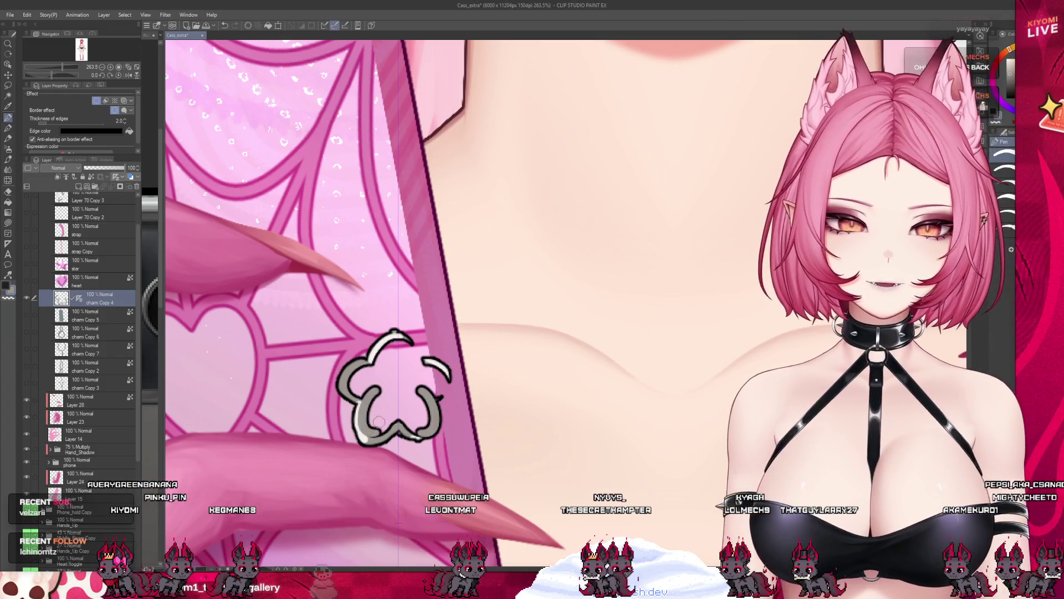
pyautogui.hotkey('ctrl', 'z')
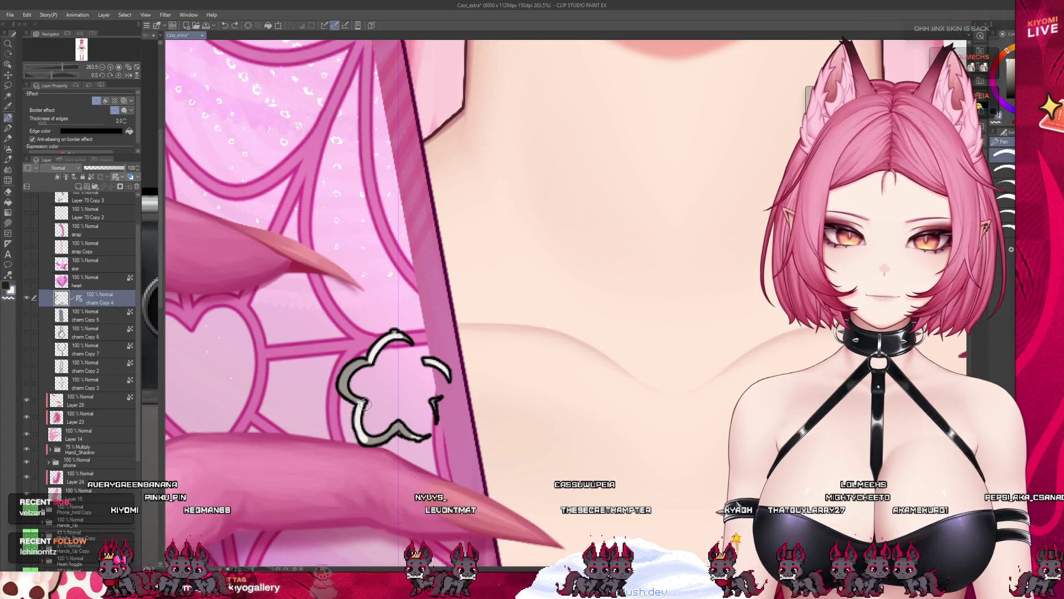
pyautogui.moveTo(358, 416); pyautogui.dragTo(438, 408)
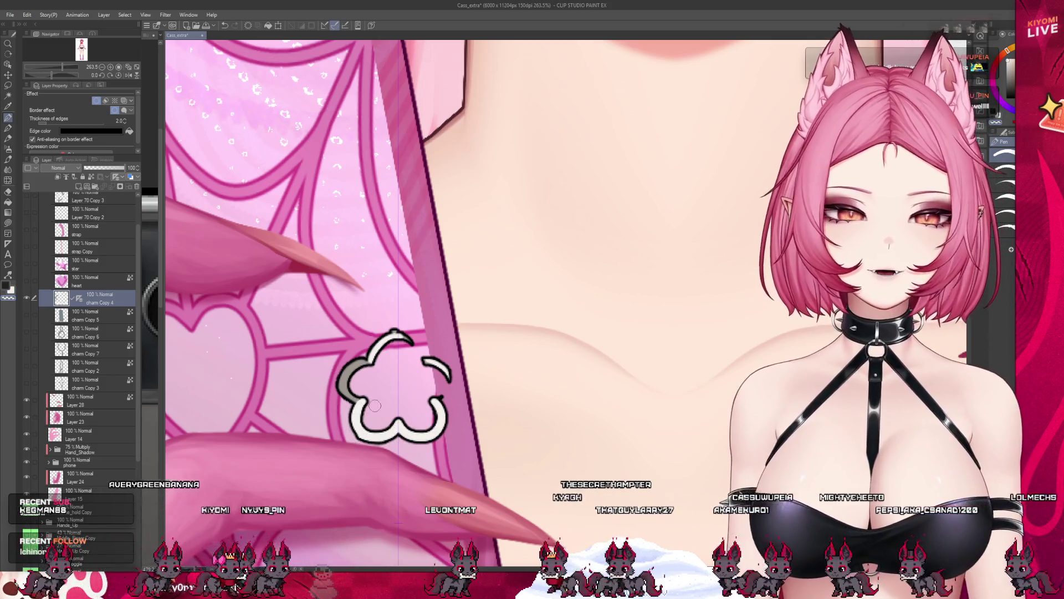
pyautogui.click(400, 391)
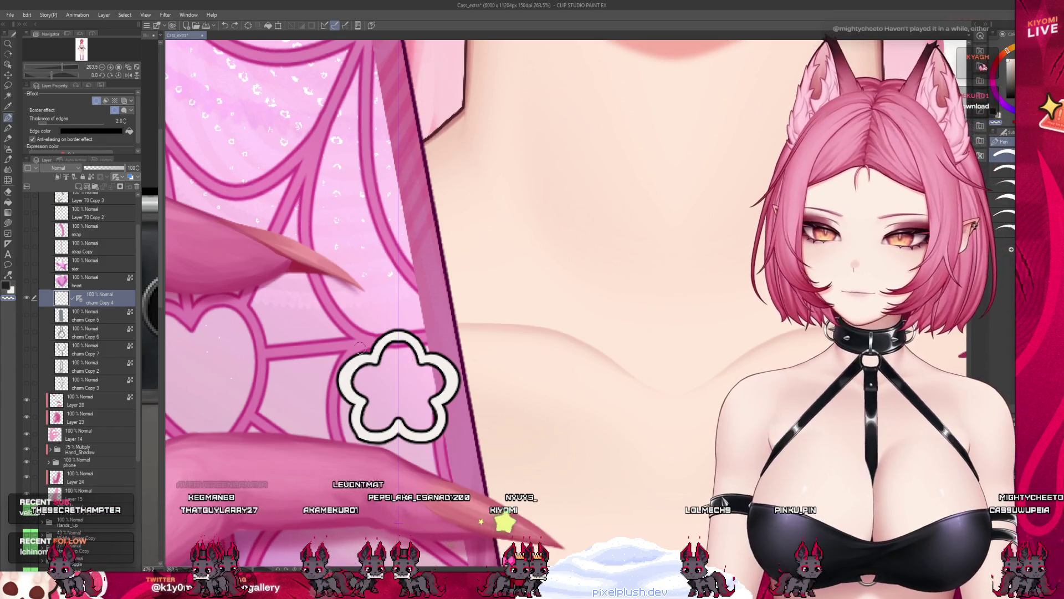
pyautogui.scroll(-3, 412, 360)
pyautogui.scroll(-1, 424, 336)
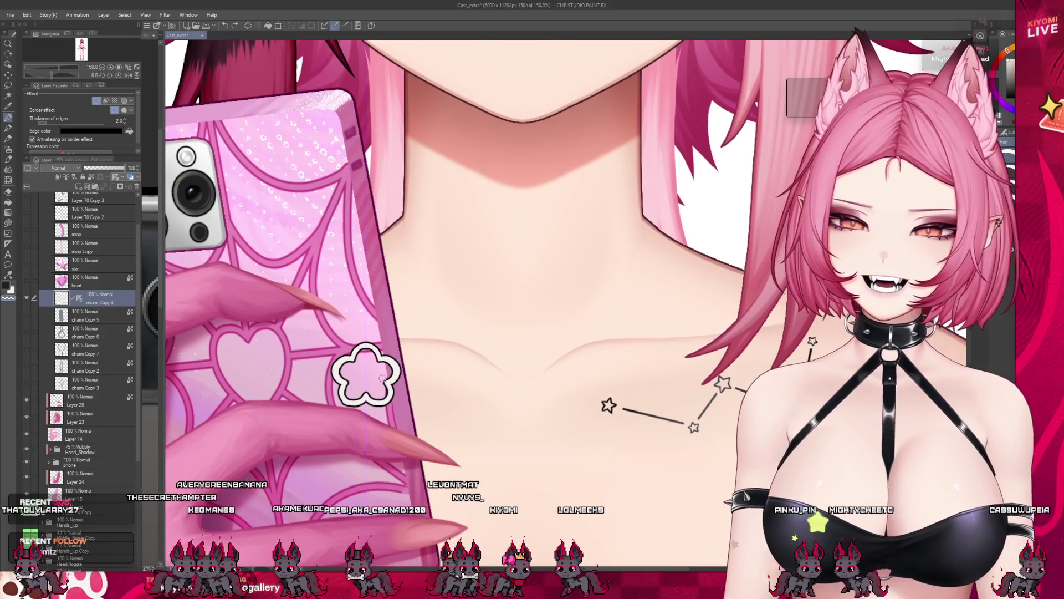
pyautogui.scroll(1, 482, 283)
pyautogui.scroll(2, 482, 284)
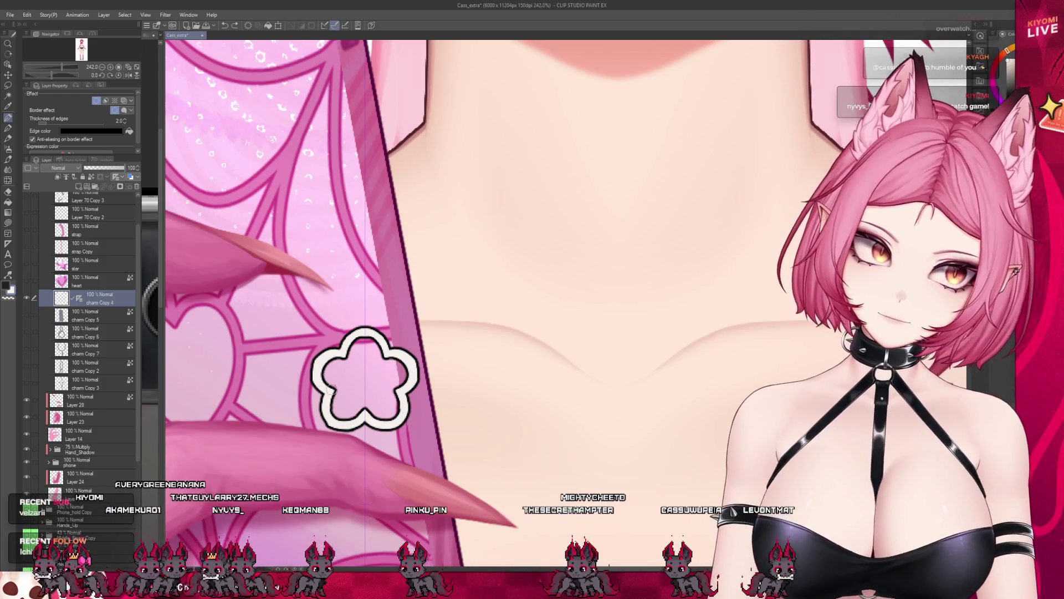
pyautogui.scroll(-3, 354, 416)
pyautogui.scroll(3, 358, 399)
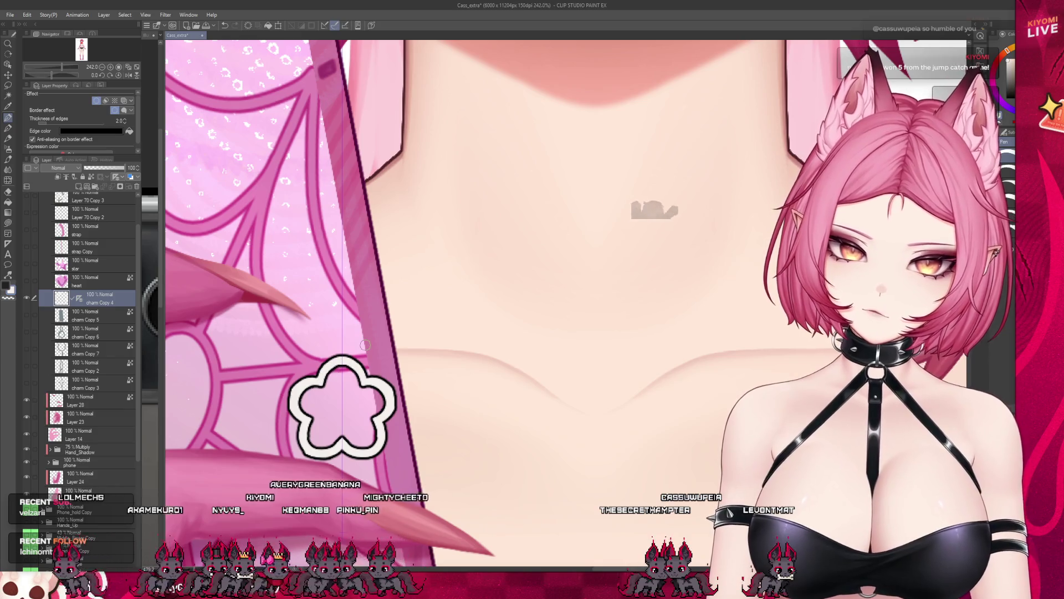
pyautogui.scroll(1, 366, 345)
pyautogui.scroll(-2, 385, 348)
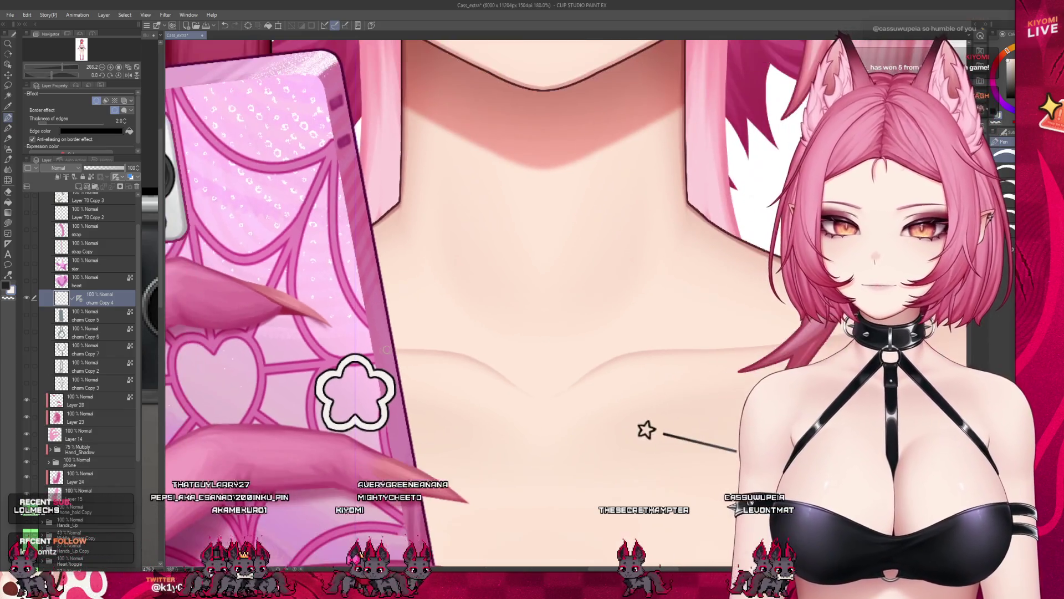
pyautogui.scroll(-1, 383, 348)
pyautogui.scroll(-2, 383, 347)
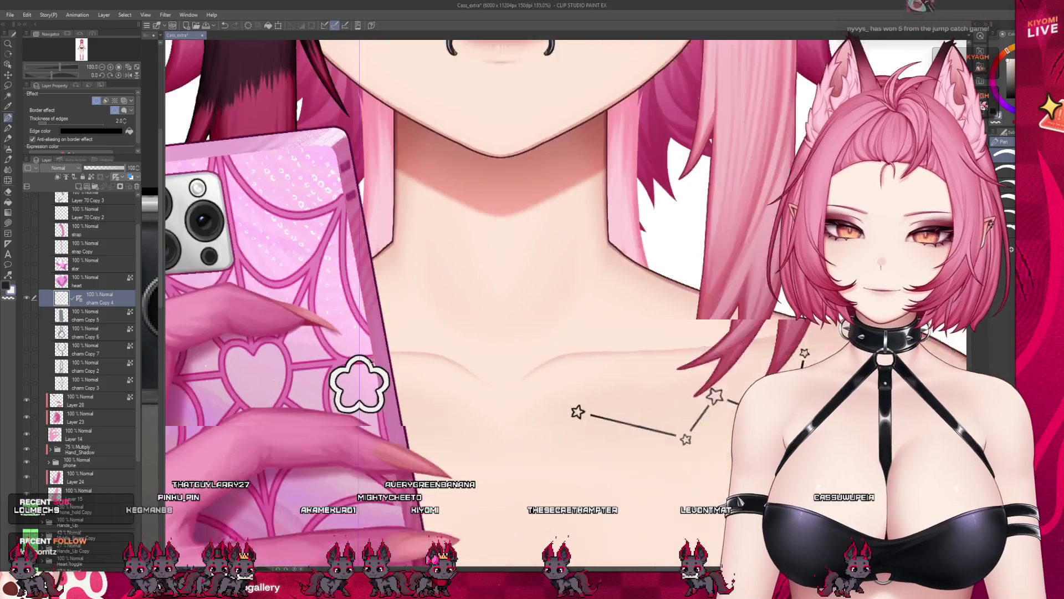
pyautogui.scroll(-2, 383, 348)
pyautogui.scroll(-1, 383, 348)
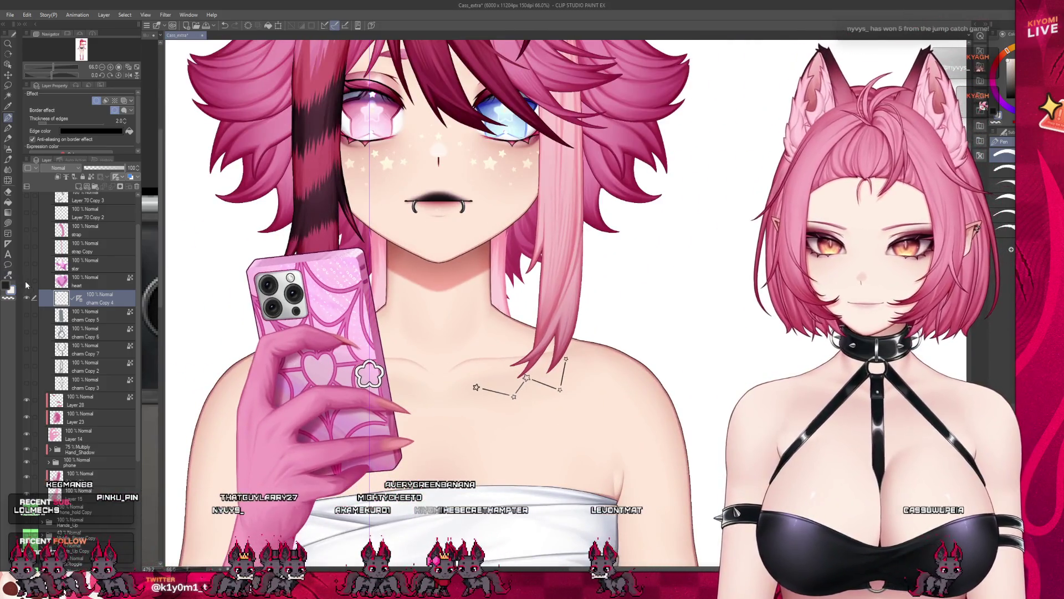
# Step: Make the hidden star gem and heart charm layers visible again
pyautogui.click(31, 269)
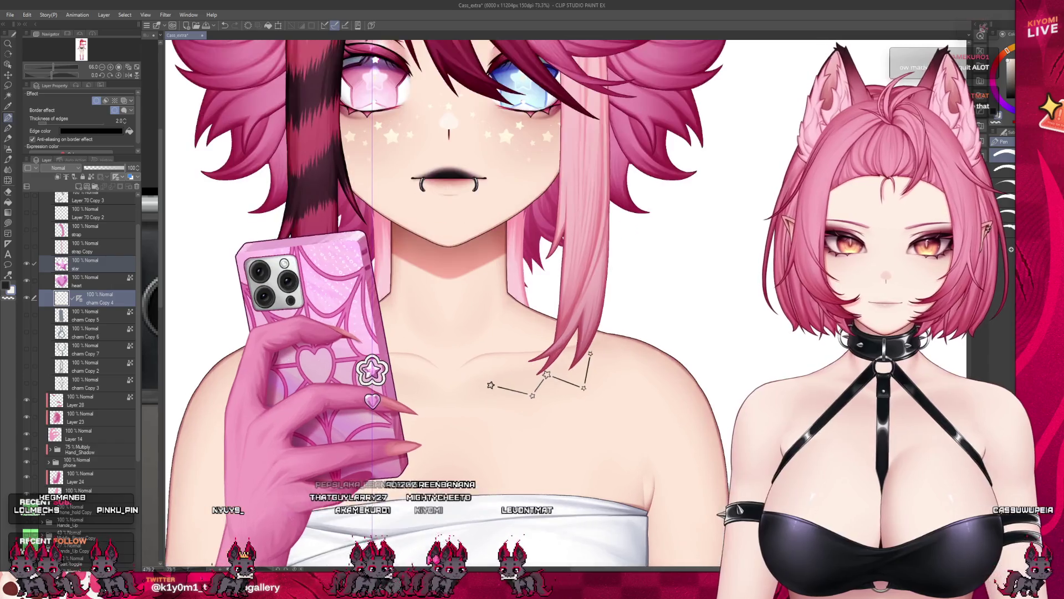
pyautogui.scroll(2, 499, 350)
pyautogui.scroll(1, 499, 349)
pyautogui.scroll(1, 499, 350)
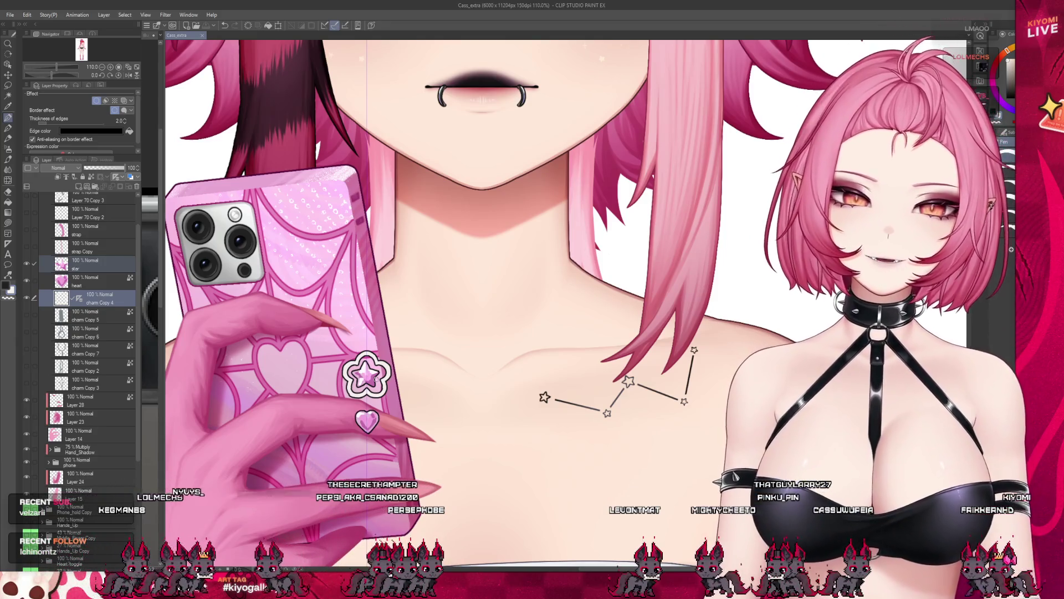
pyautogui.scroll(3, 541, 374)
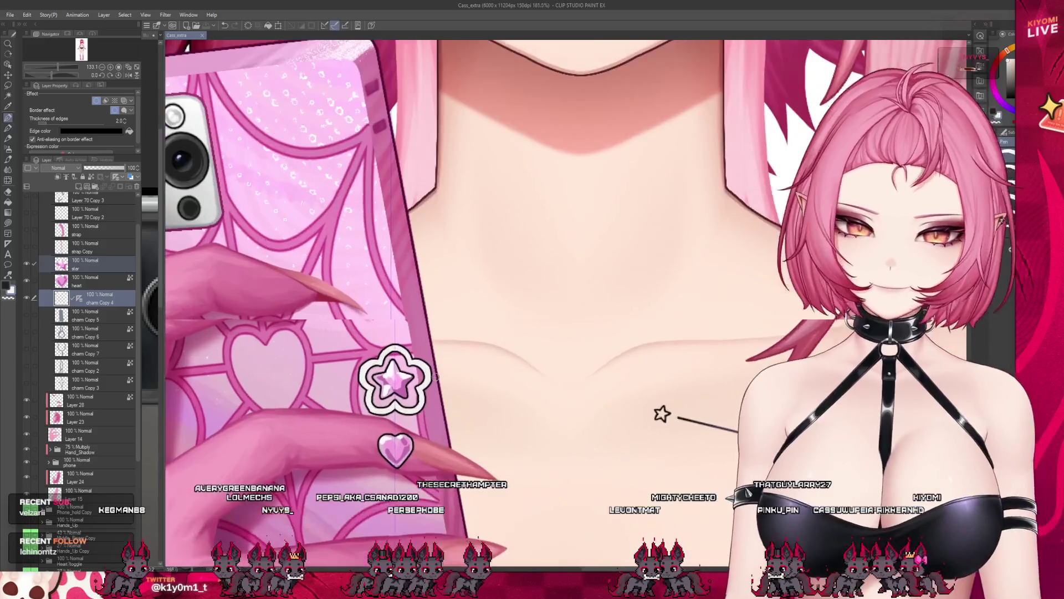
pyautogui.scroll(3, 661, 413)
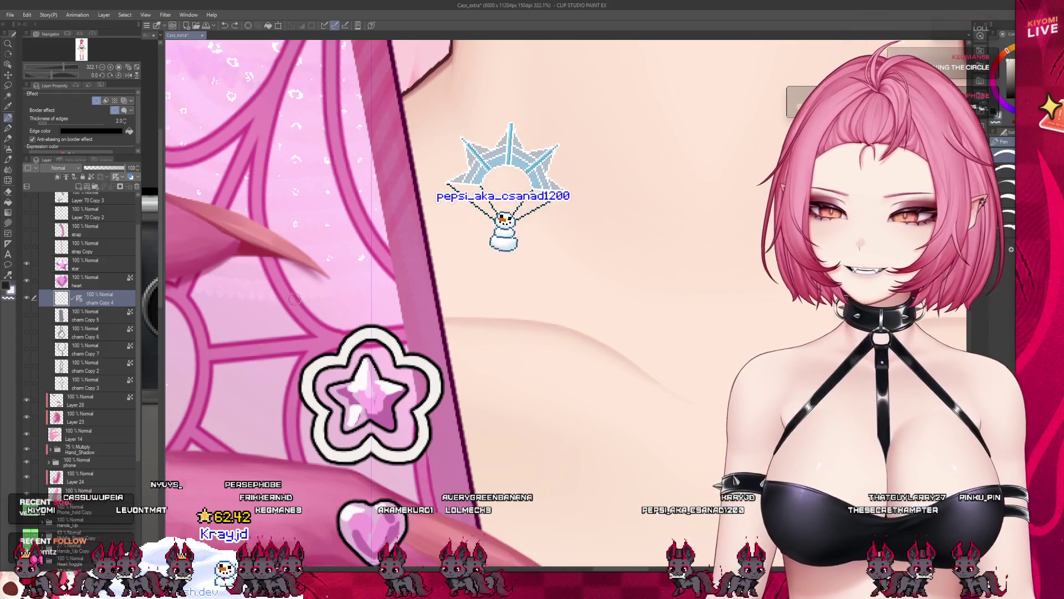
pyautogui.scroll(-5, 533, 299)
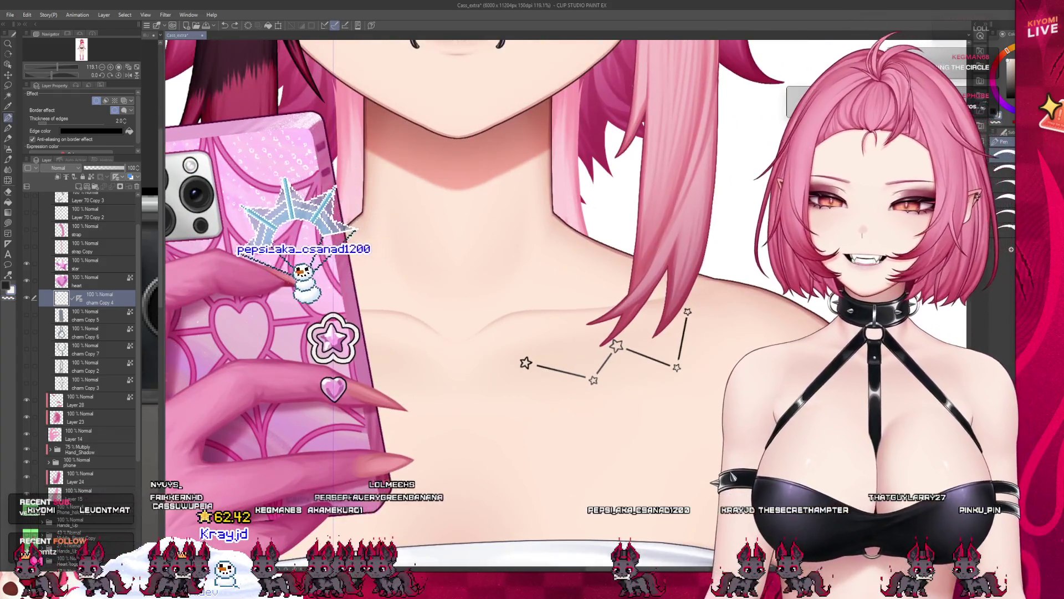
pyautogui.scroll(3, 532, 299)
pyautogui.scroll(2, 375, 349)
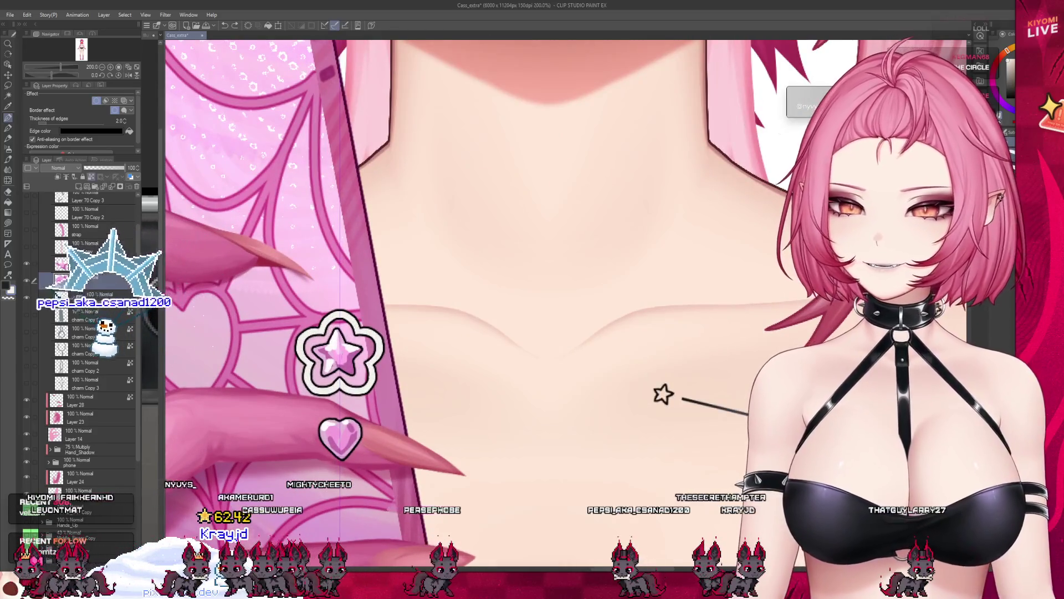
pyautogui.scroll(3, 375, 350)
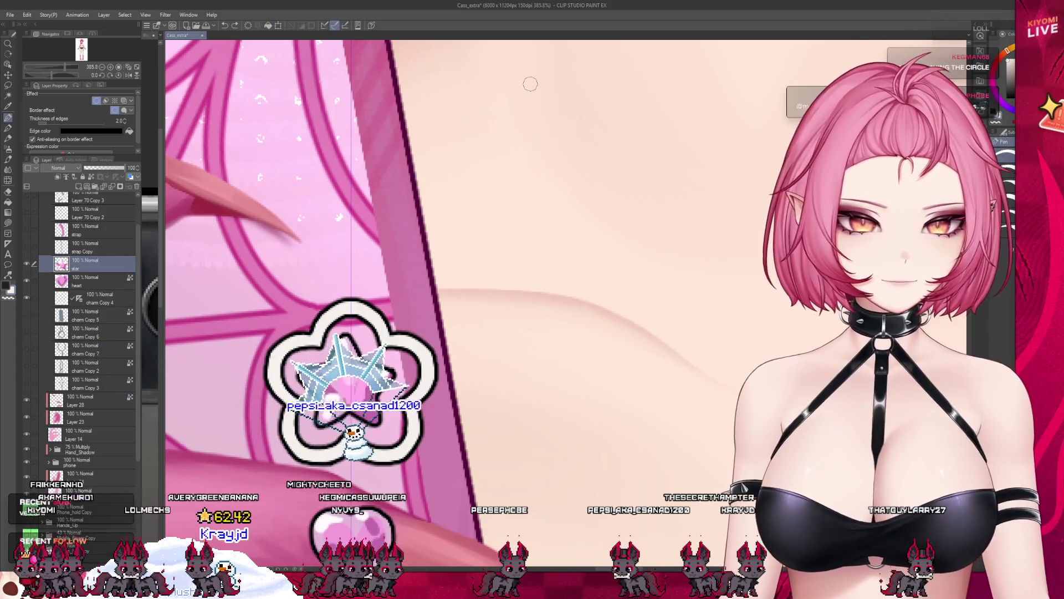
# Step: Transform the star gem to fill the flower's centre and move the charm Copy 4 layer up the stack
pyautogui.click(278, 25)
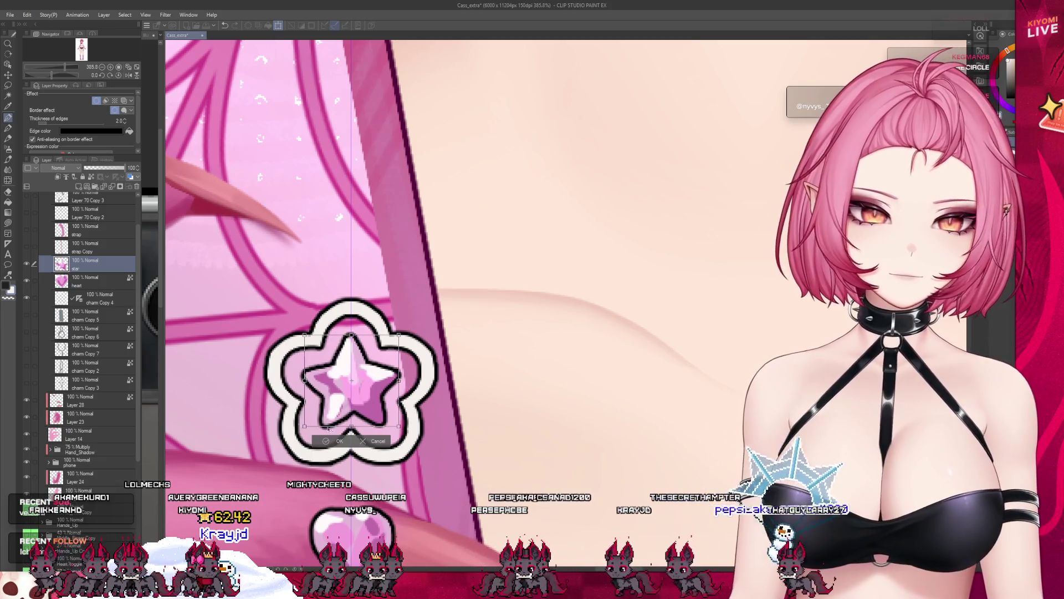
pyautogui.press('Return')
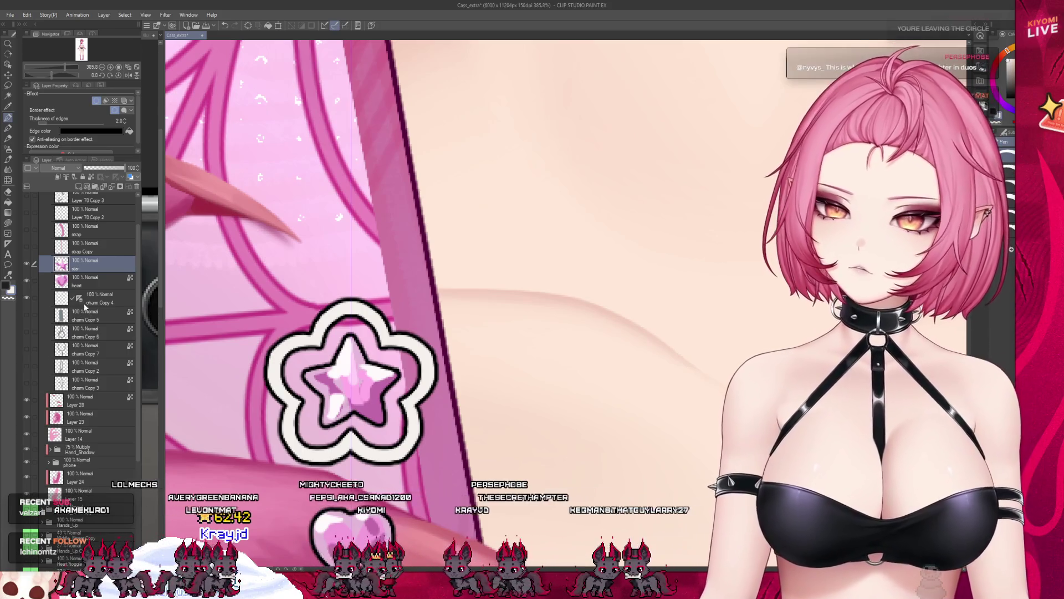
pyautogui.moveTo(81, 301)
pyautogui.mouseDown()
pyautogui.moveTo(90, 254)
pyautogui.moveTo(96, 269)
pyautogui.mouseUp()
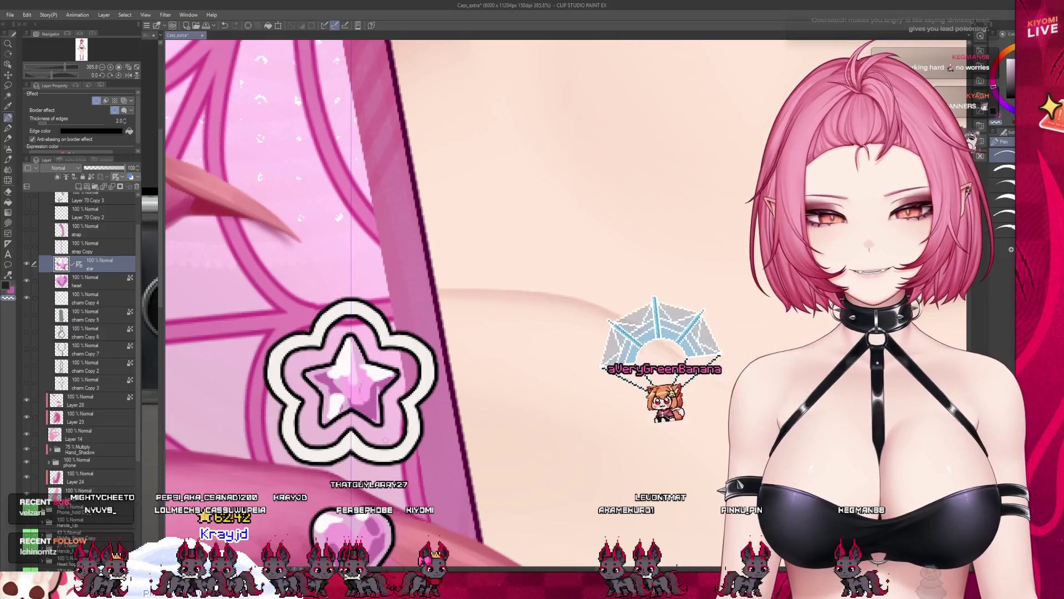
pyautogui.scroll(-2, 349, 249)
pyautogui.scroll(3, 91, 332)
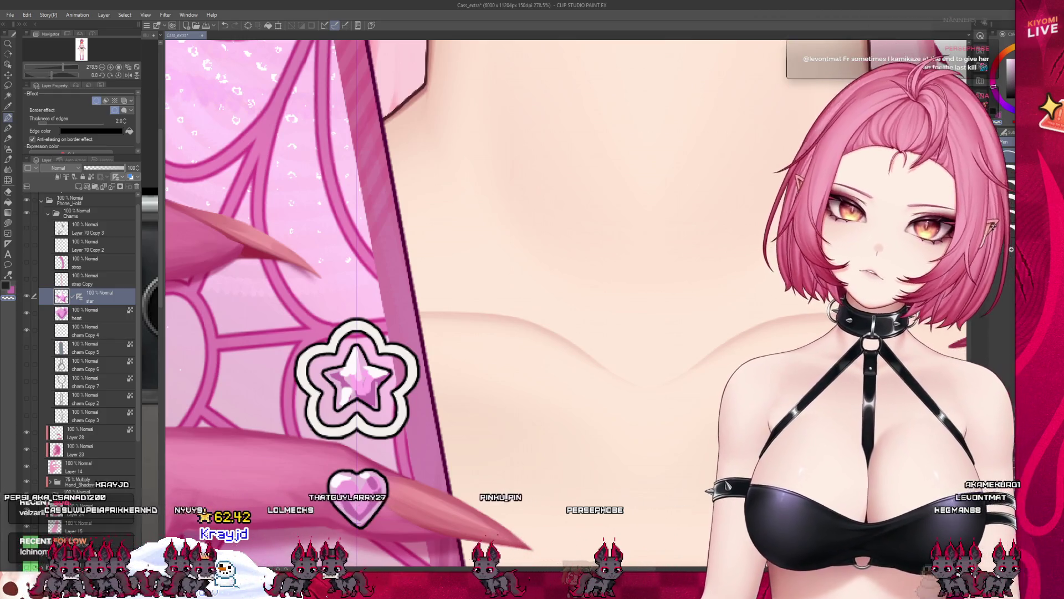
pyautogui.scroll(2, 358, 374)
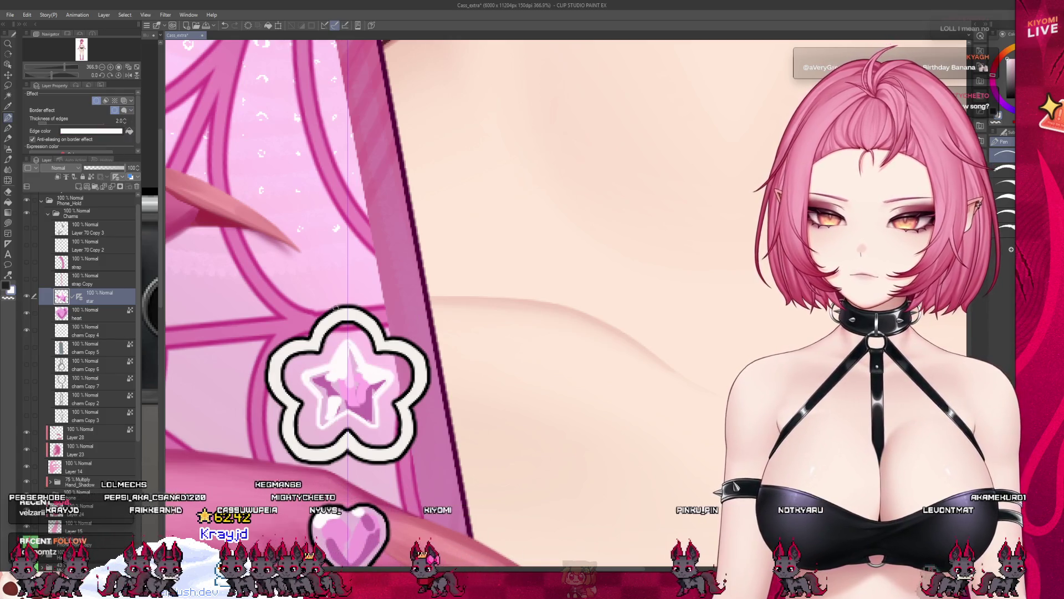
pyautogui.scroll(-2, 333, 250)
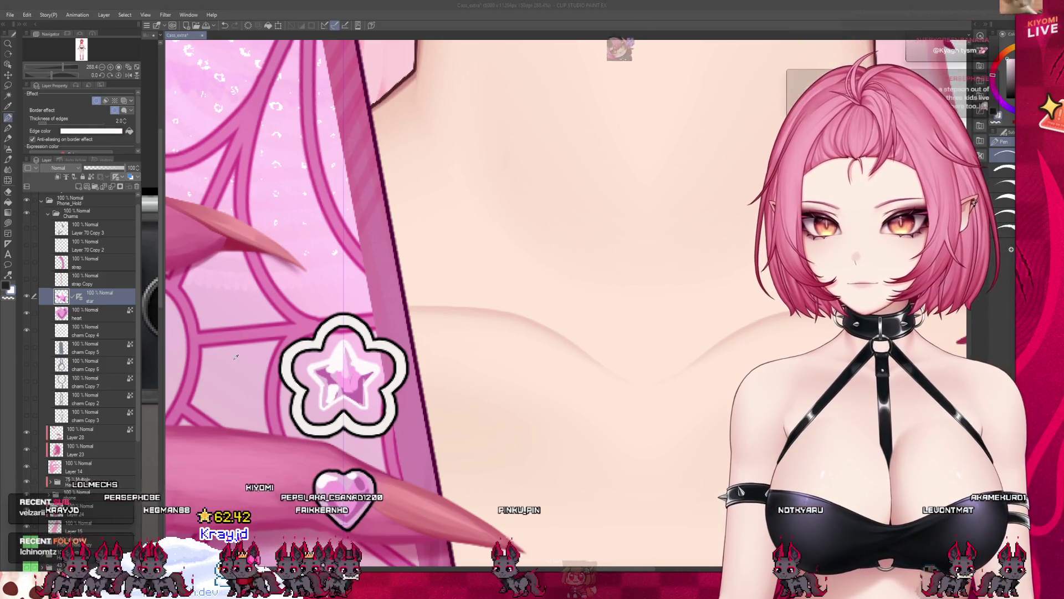
pyautogui.scroll(-2, 362, 286)
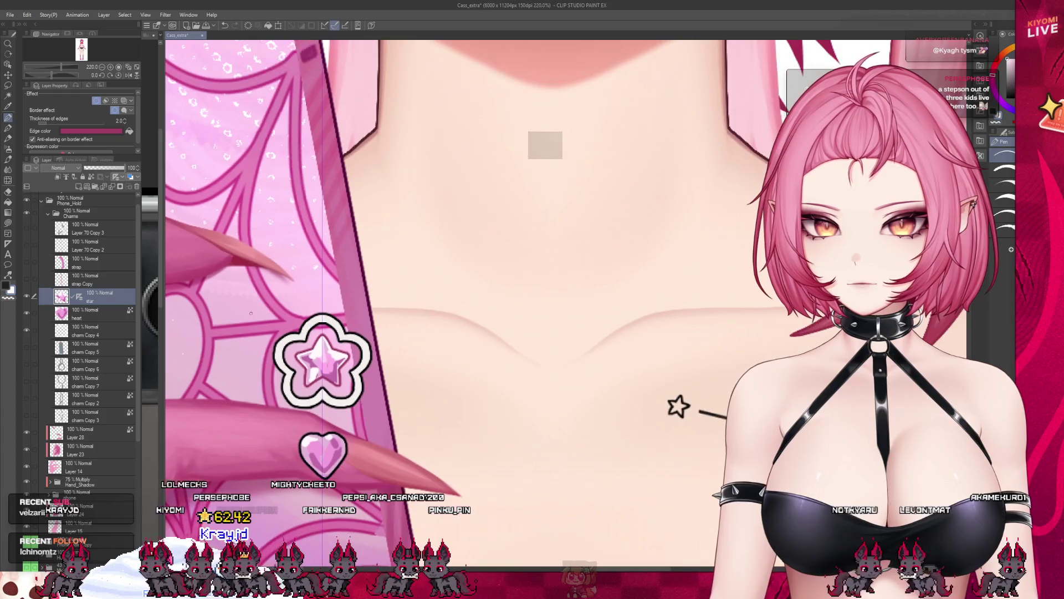
pyautogui.scroll(4, 336, 377)
pyautogui.scroll(3, 336, 377)
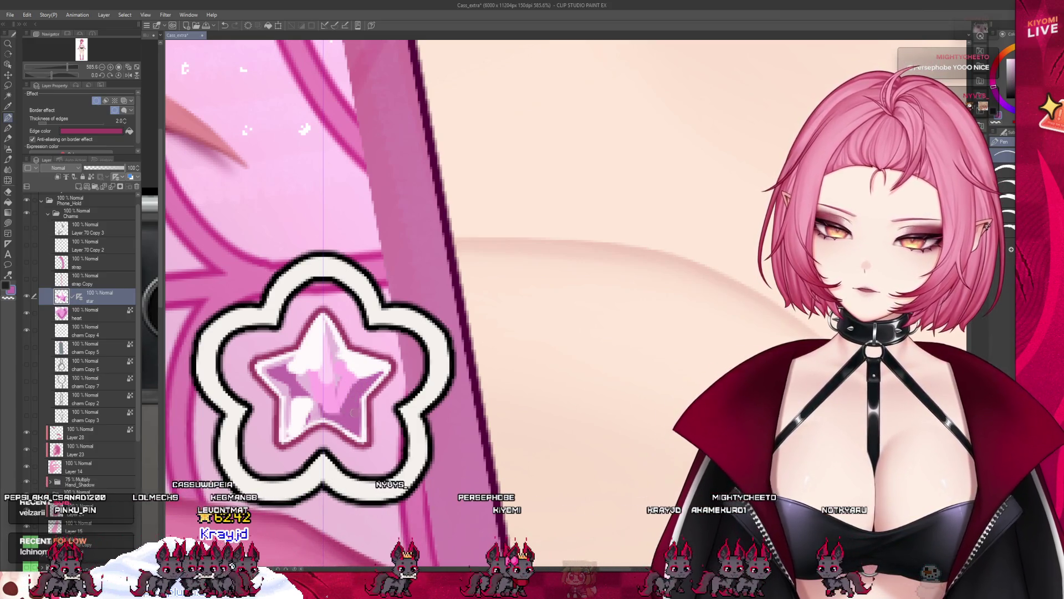
pyautogui.scroll(-5, 415, 291)
pyautogui.scroll(-3, 416, 292)
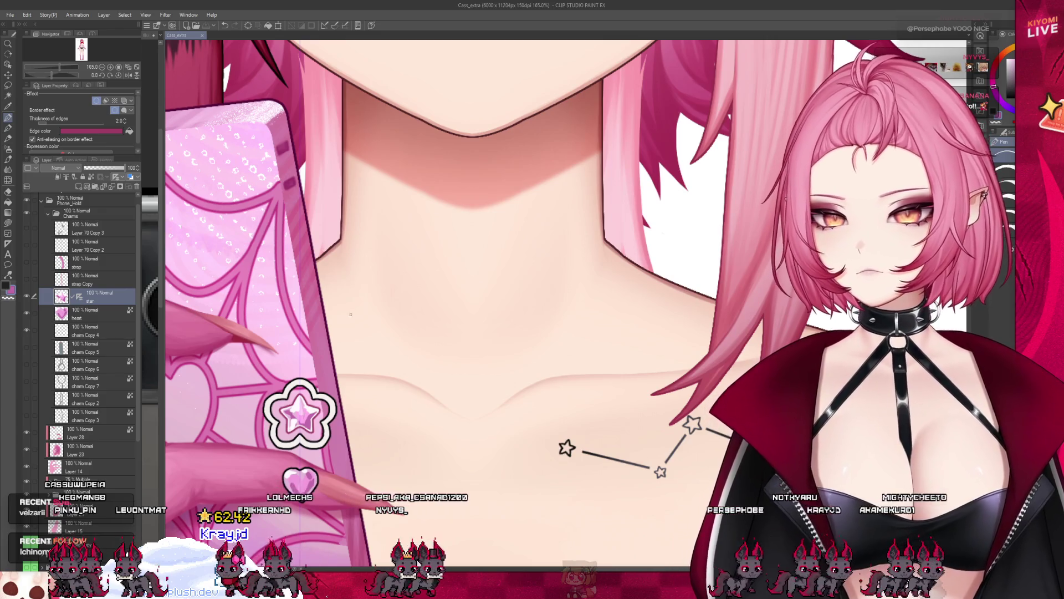
pyautogui.scroll(-3, 500, 291)
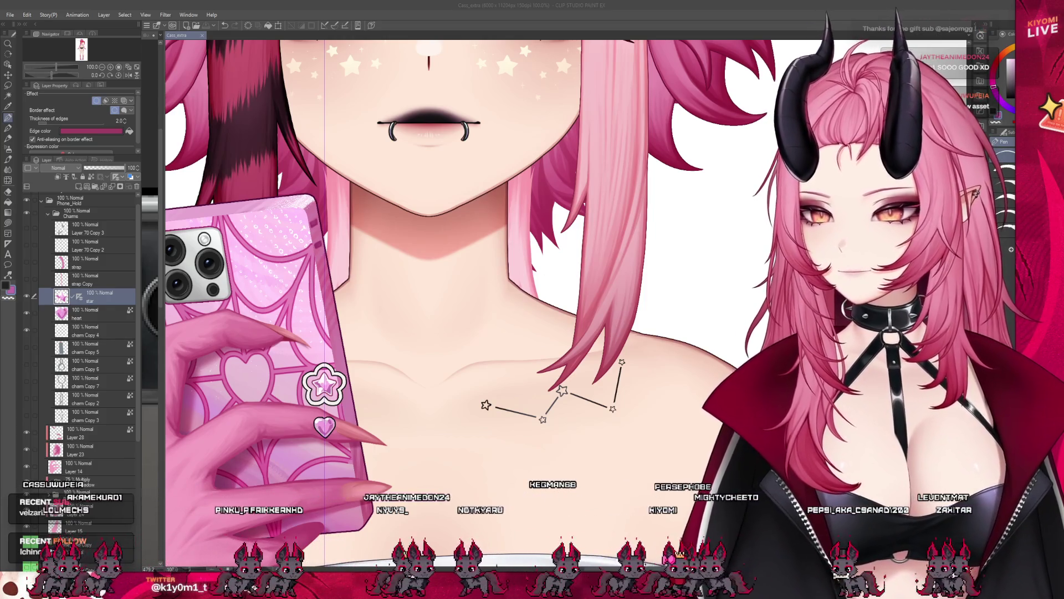
# Step: Switch away from the drawing to the browser with the Twitch clip
pyautogui.hotkey('alt', 'Tab')
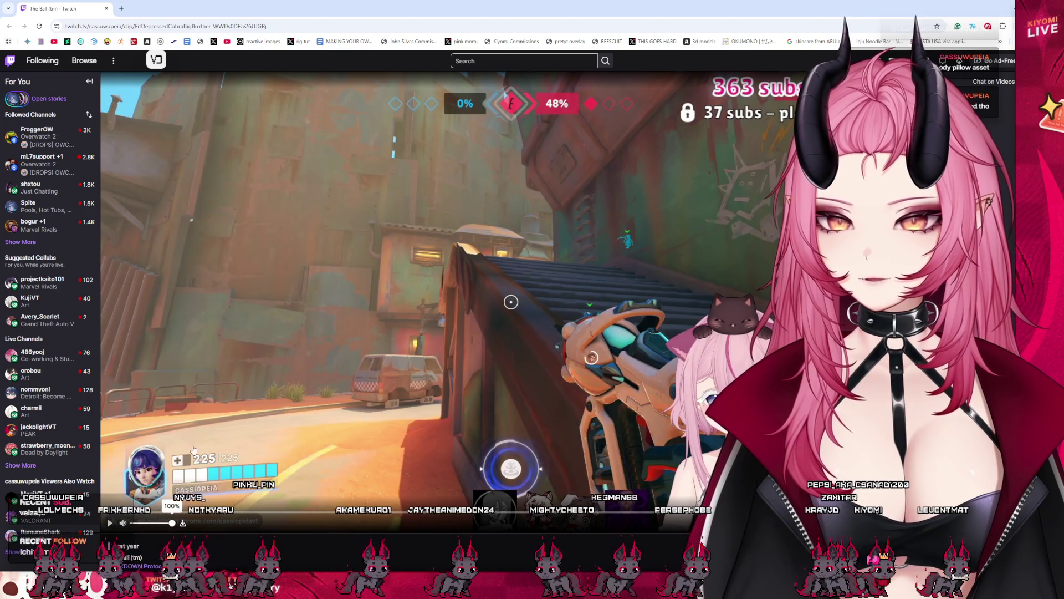
# Step: Play the Overwatch clip on Twitch and replay it from the beginning
pyautogui.click(108, 526)
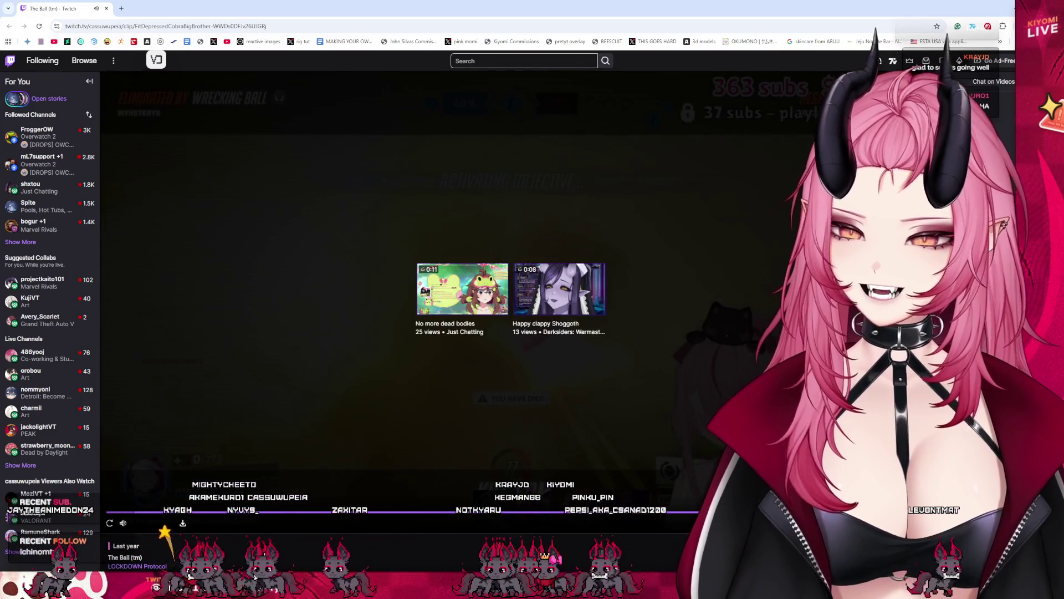
pyautogui.click(110, 522)
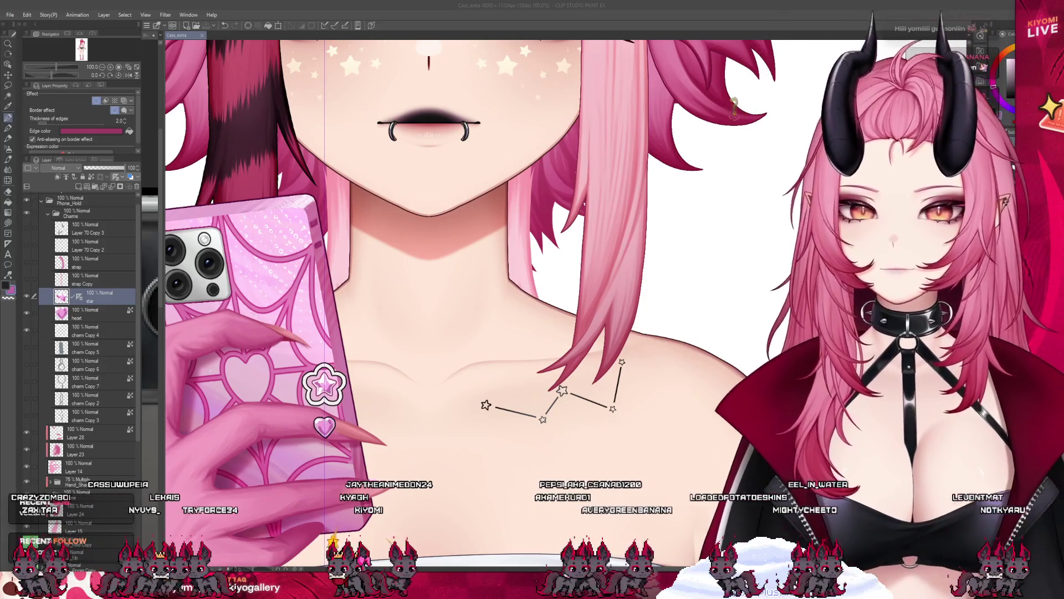
pyautogui.scroll(-3, 466, 283)
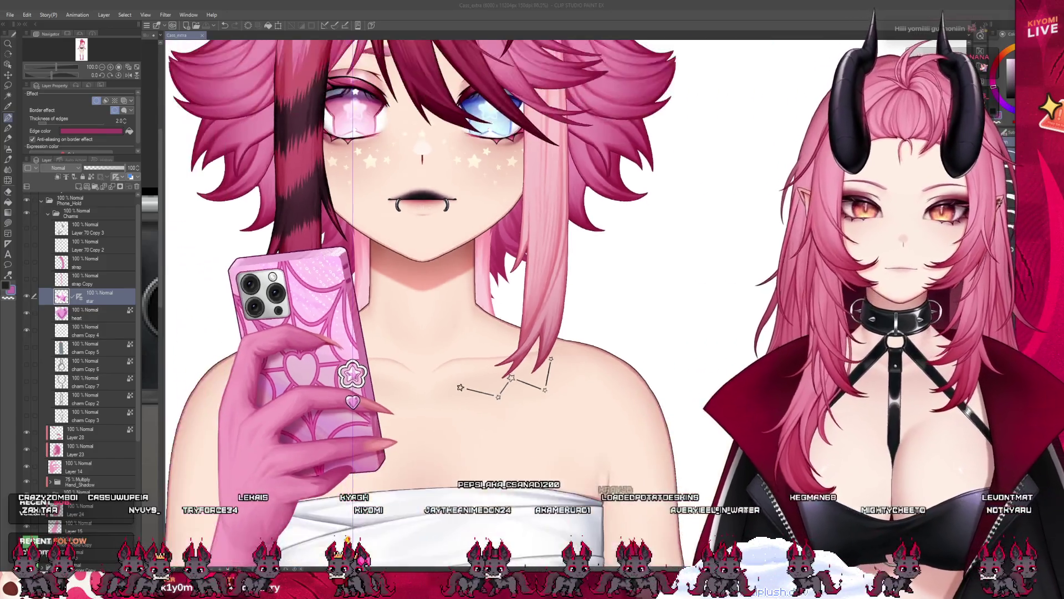
pyautogui.scroll(3, 466, 283)
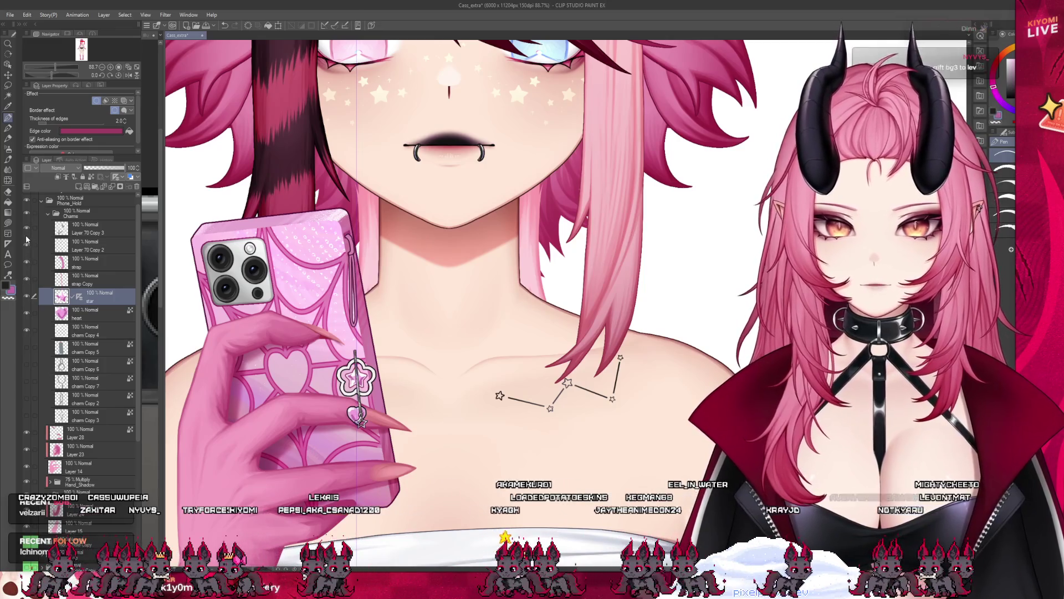
# Step: Select Layer 70 Copy 3 in the Charms folder to reveal the strap and charms
pyautogui.click(87, 229)
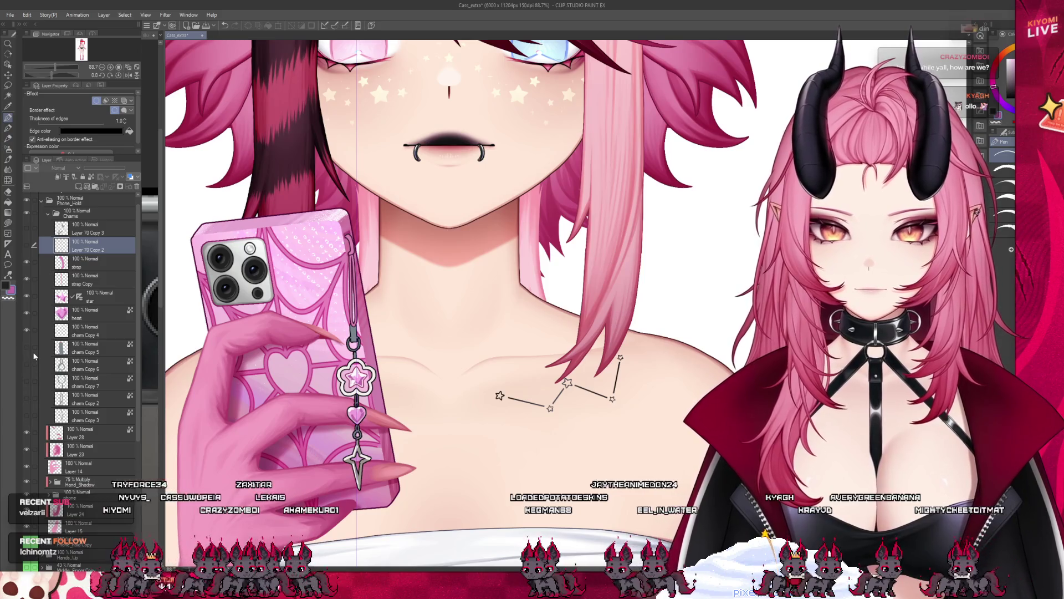
pyautogui.scroll(2, 541, 375)
pyautogui.scroll(2, 541, 374)
pyautogui.scroll(1, 540, 375)
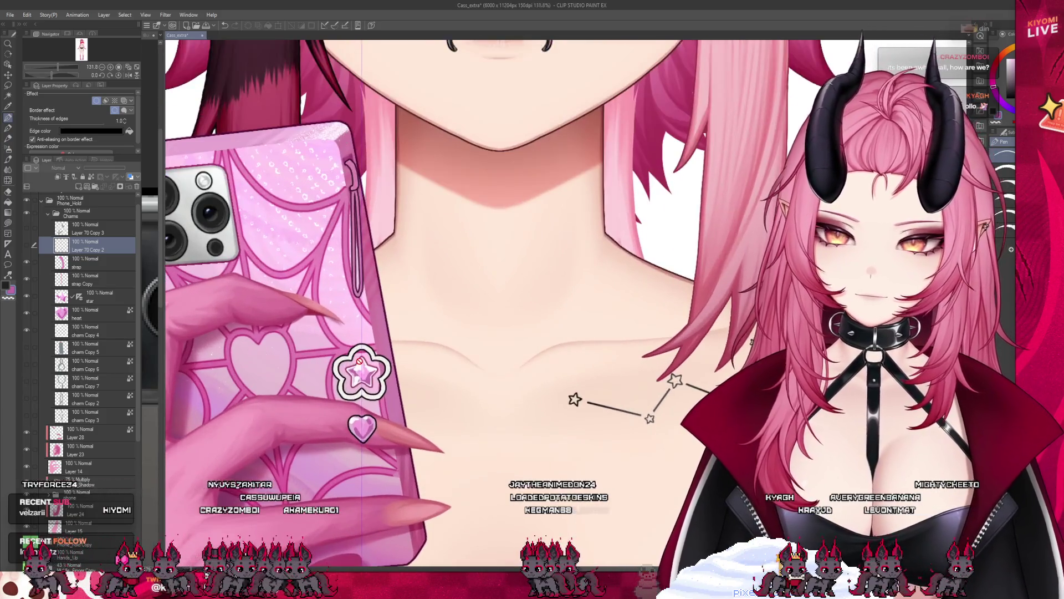
pyautogui.scroll(1, 542, 374)
pyautogui.scroll(1, 604, 405)
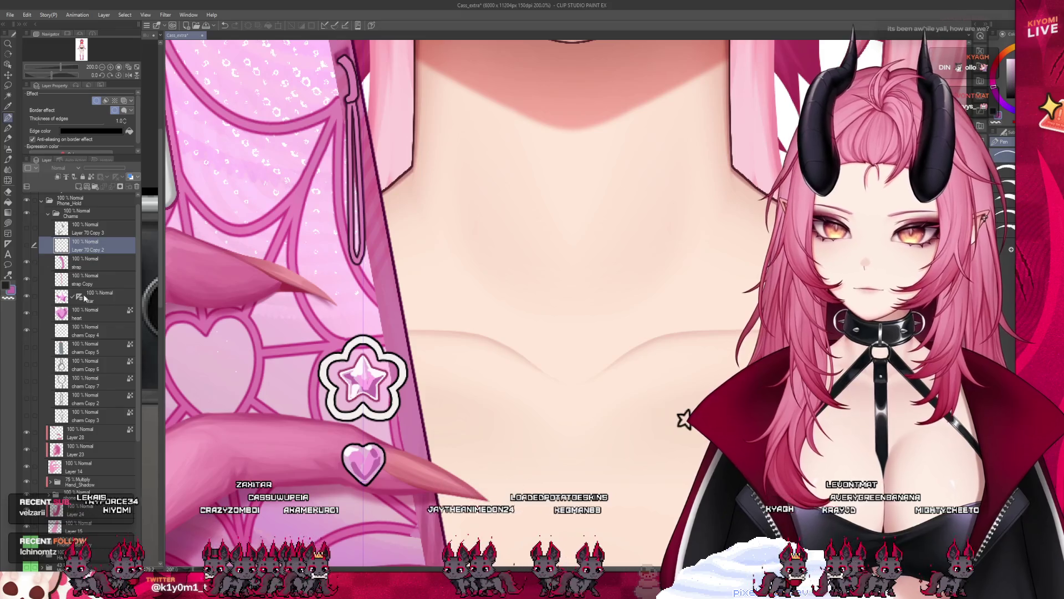
pyautogui.scroll(1, 684, 420)
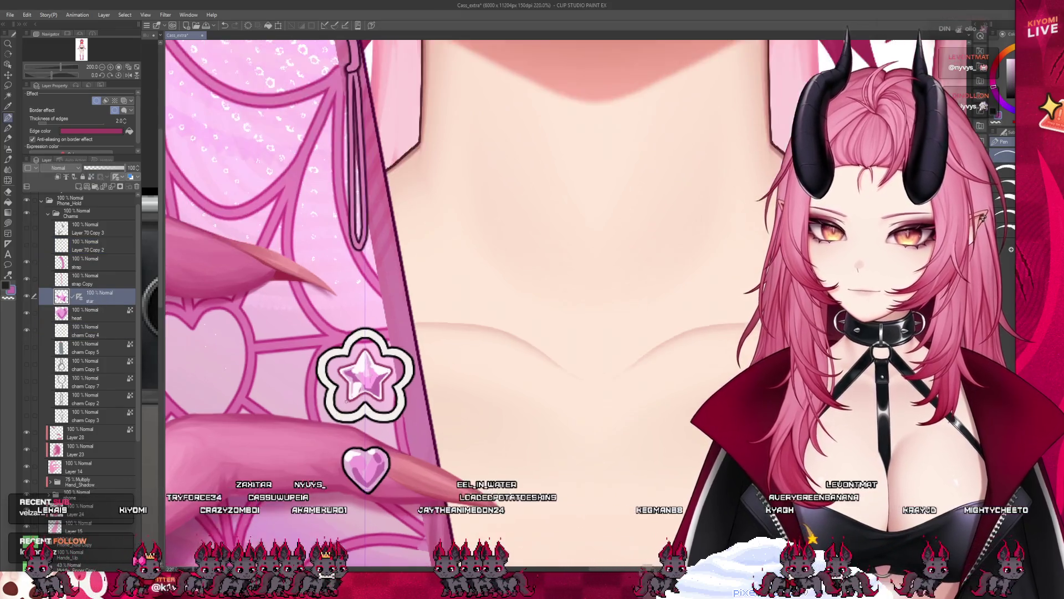
pyautogui.scroll(2, 366, 378)
pyautogui.scroll(1, 366, 379)
pyautogui.scroll(2, 366, 378)
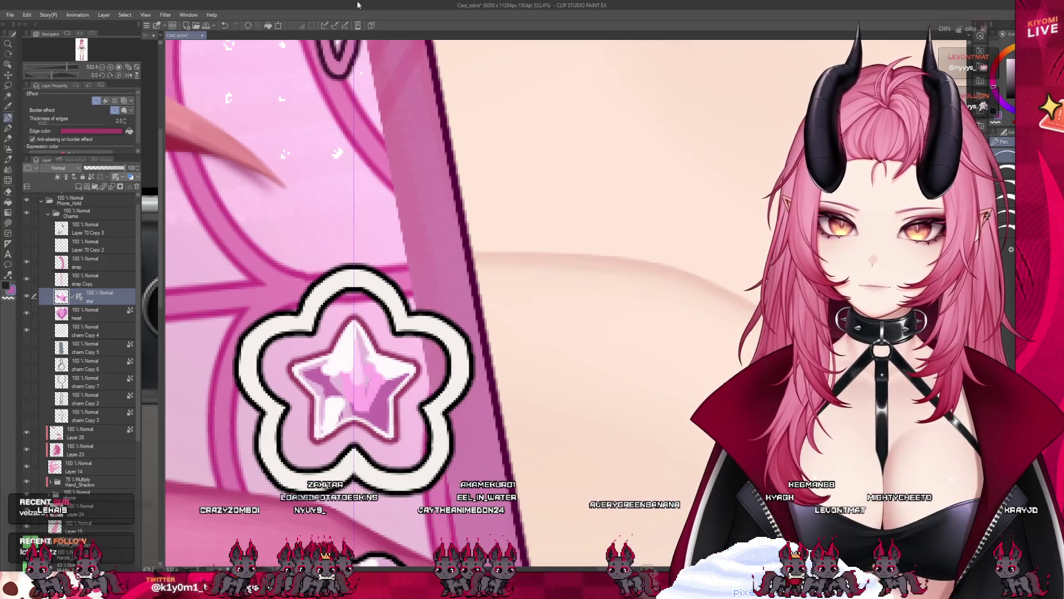
pyautogui.scroll(1, 408, 372)
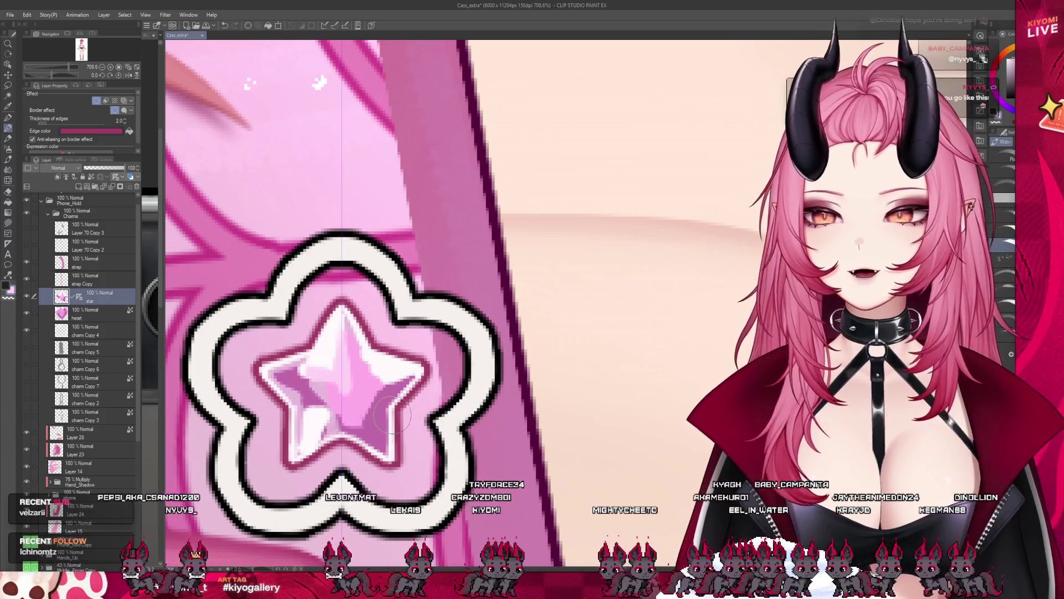
pyautogui.scroll(1, 98, 316)
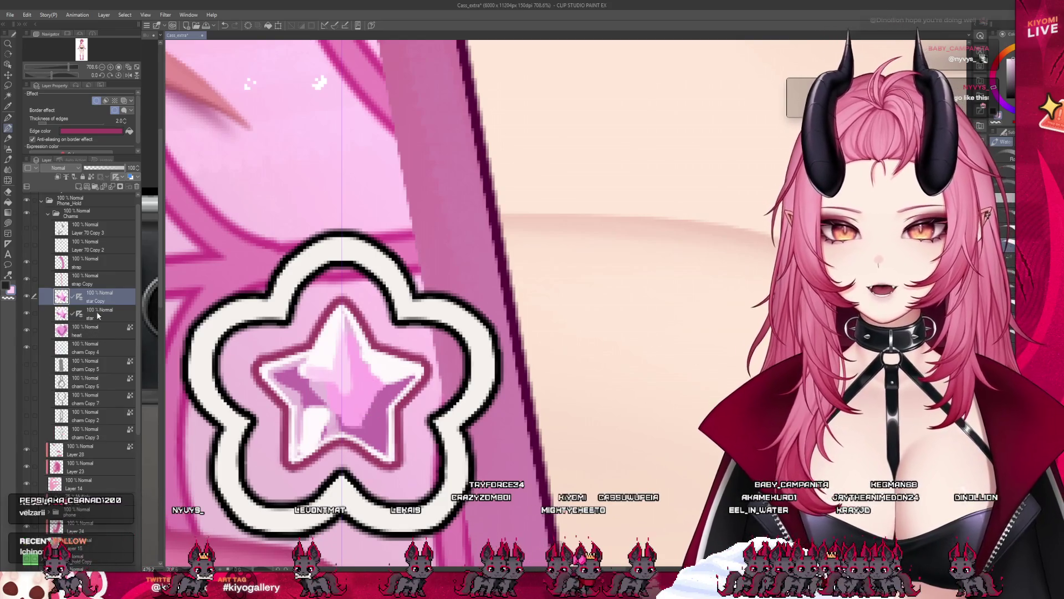
# Step: Return to the single original star charm layer beneath its copy
pyautogui.click(105, 312)
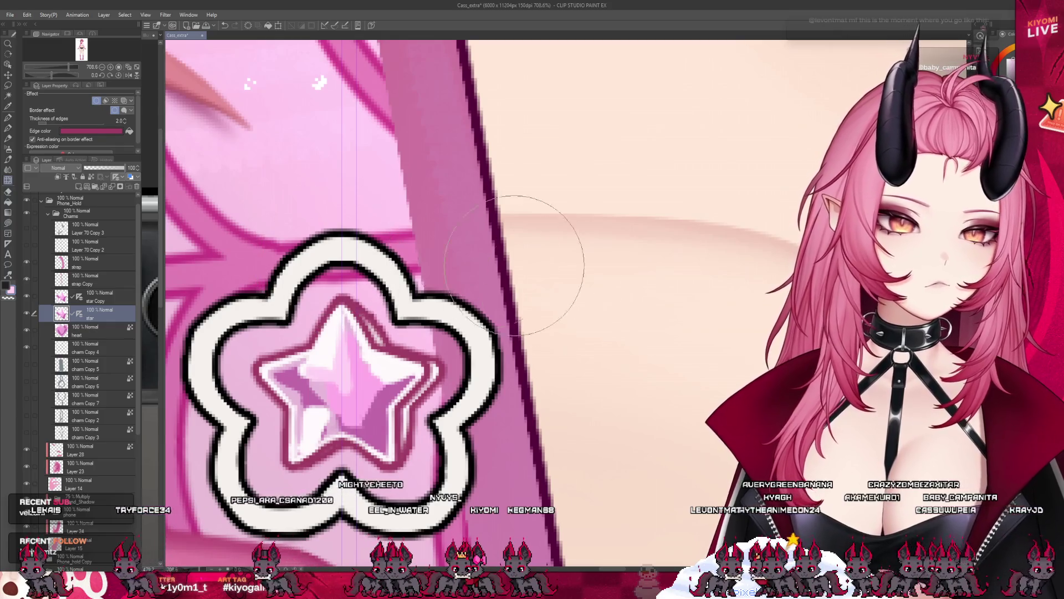
pyautogui.scroll(-2, 441, 358)
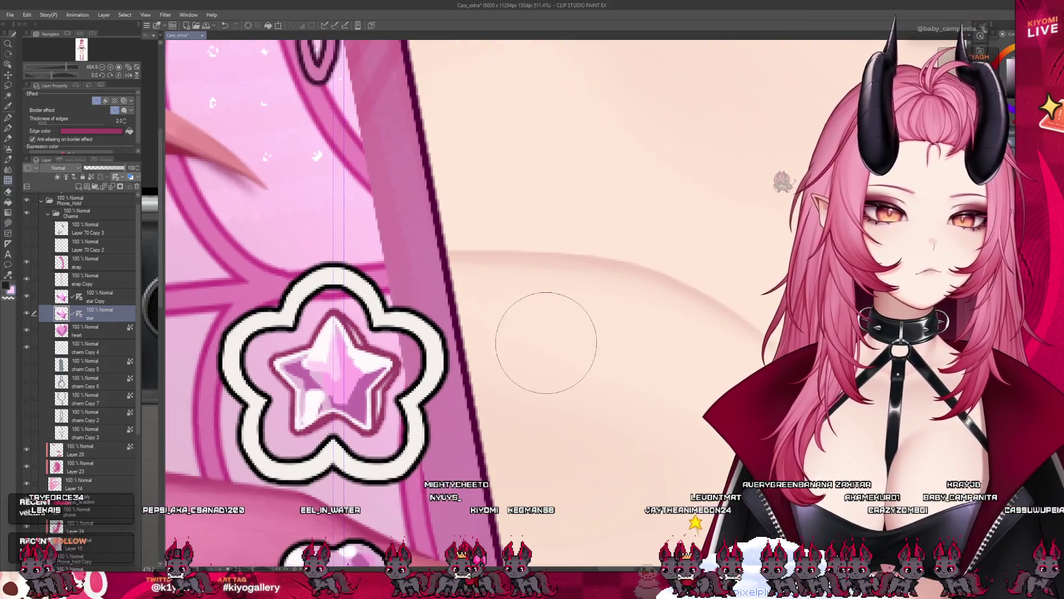
pyautogui.scroll(-2, 441, 358)
pyautogui.scroll(-2, 439, 366)
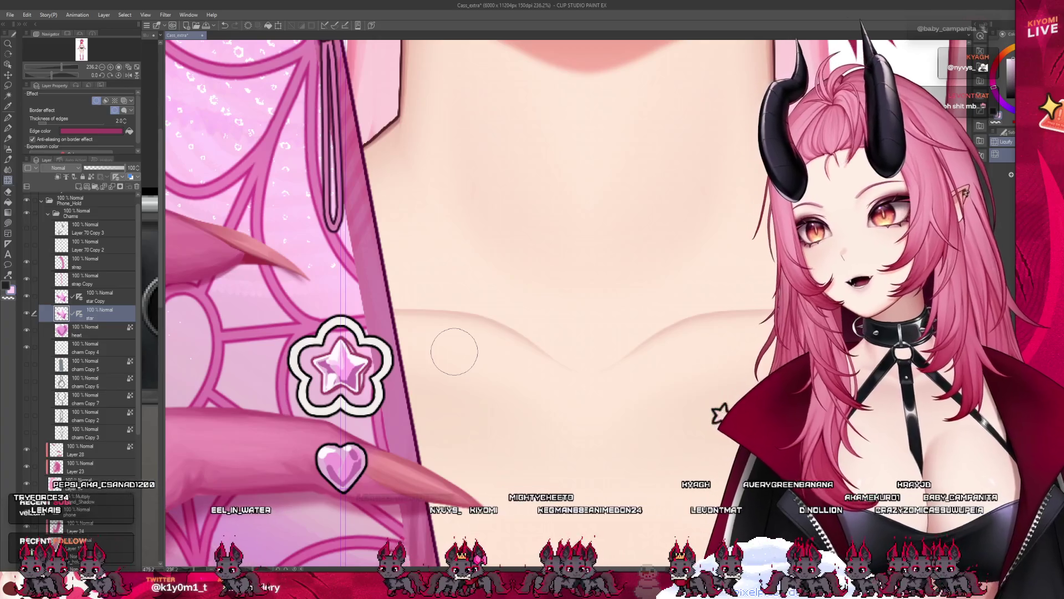
pyautogui.scroll(-2, 438, 366)
pyautogui.scroll(3, 454, 352)
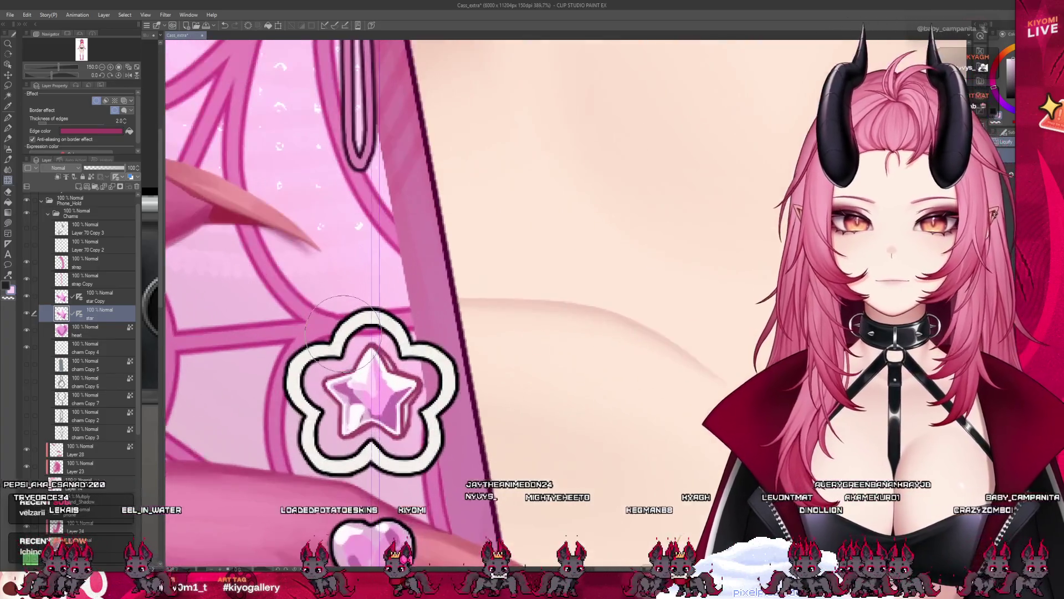
pyautogui.scroll(2, 454, 353)
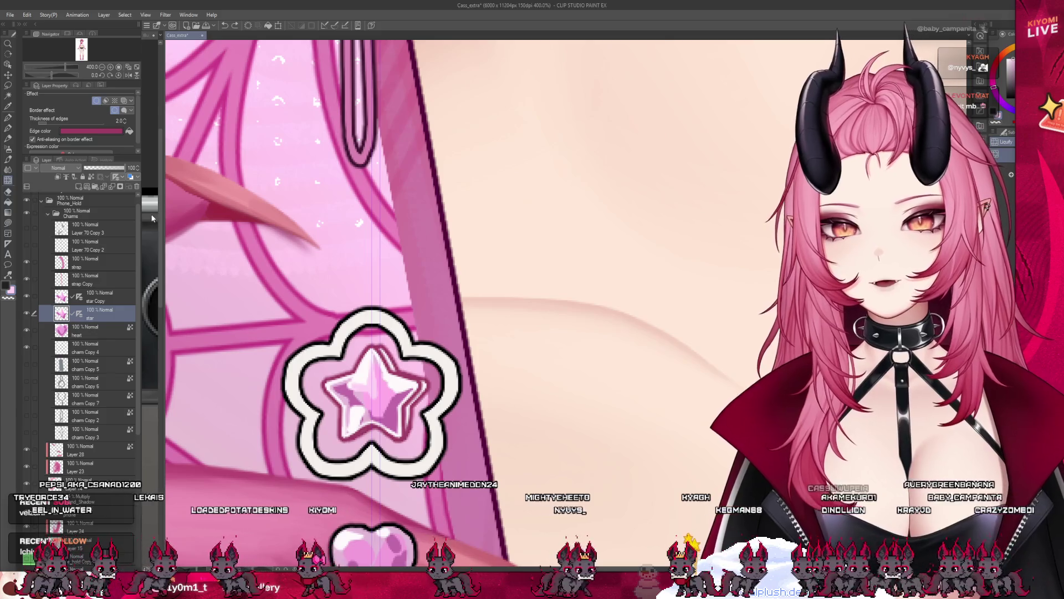
pyautogui.click(99, 296)
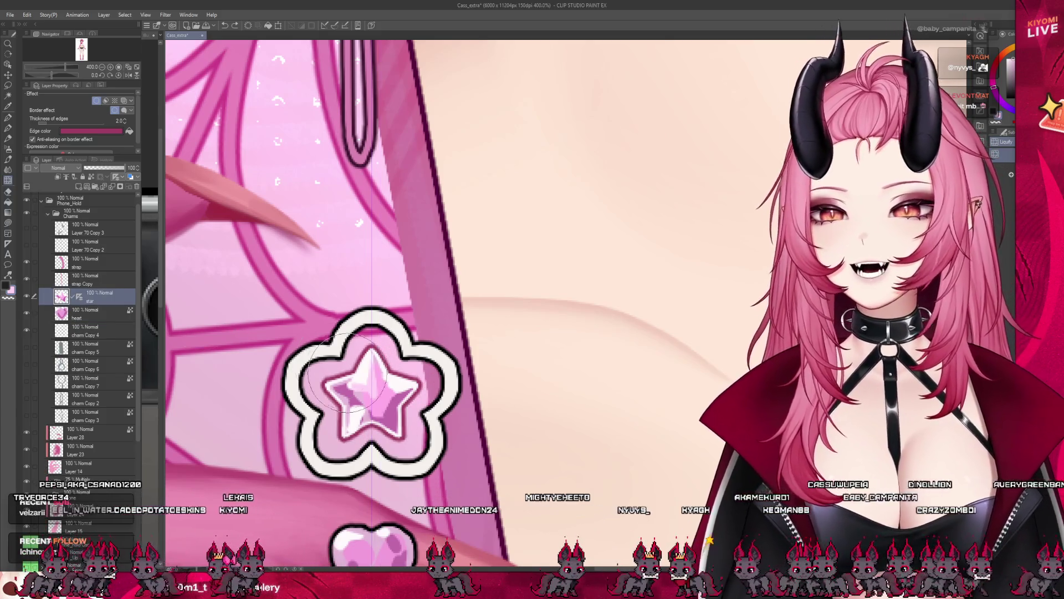
pyautogui.scroll(1, 416, 416)
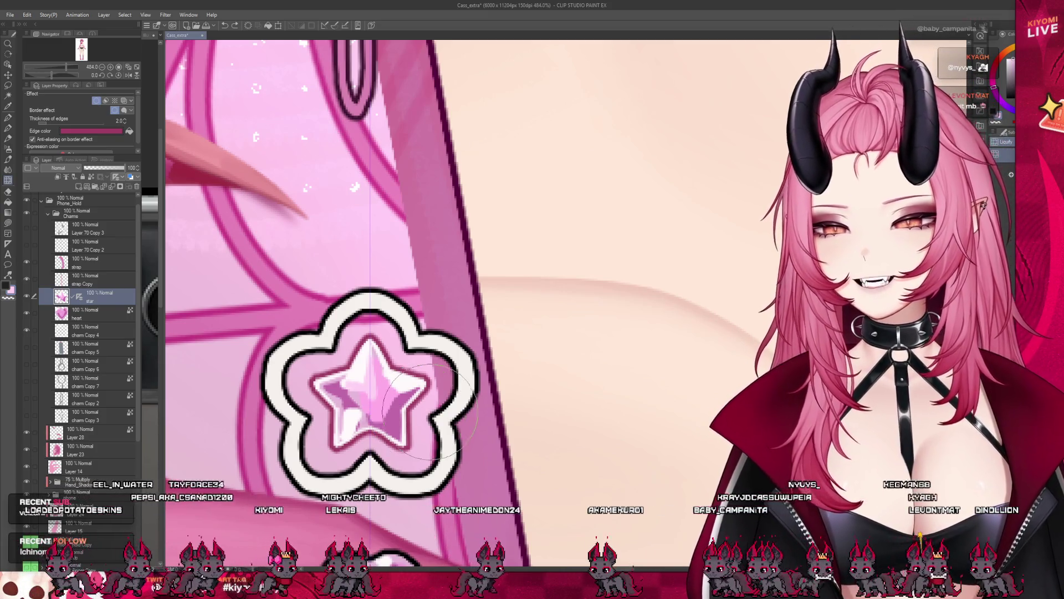
pyautogui.scroll(1, 408, 421)
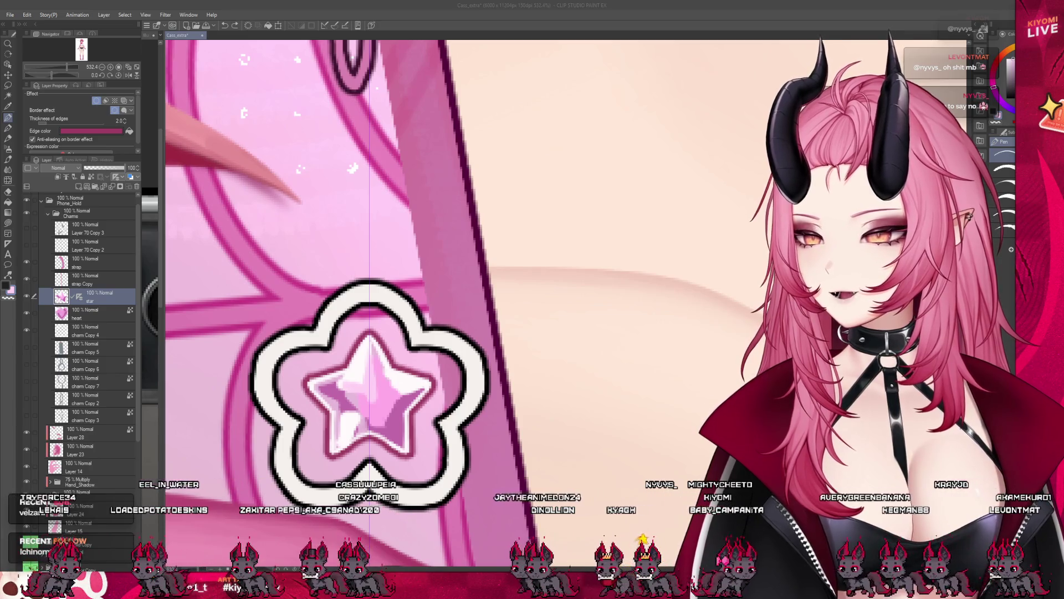
pyautogui.scroll(2, 367, 350)
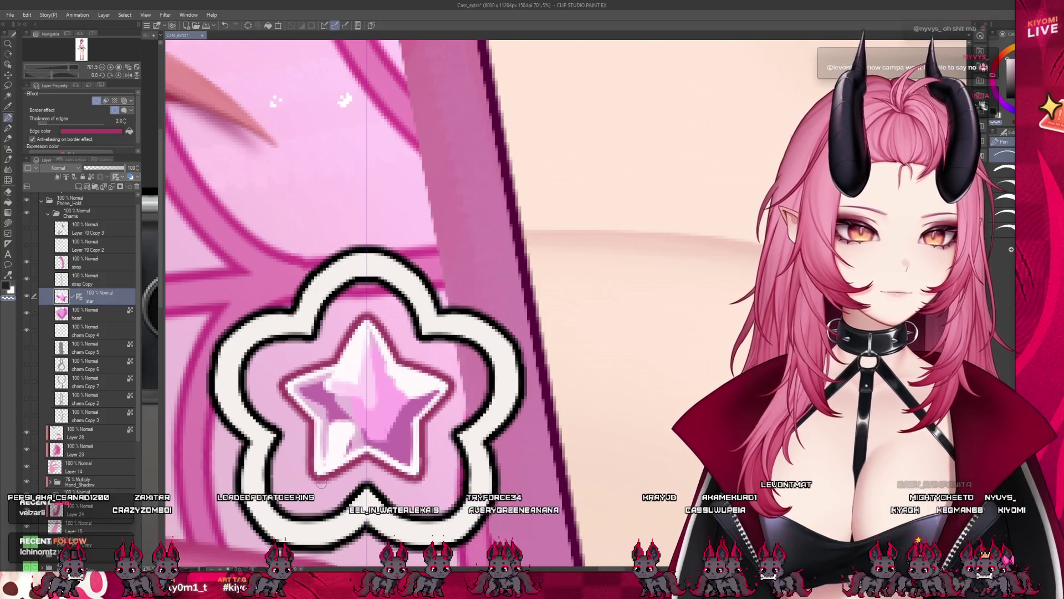
pyautogui.scroll(-3, 364, 470)
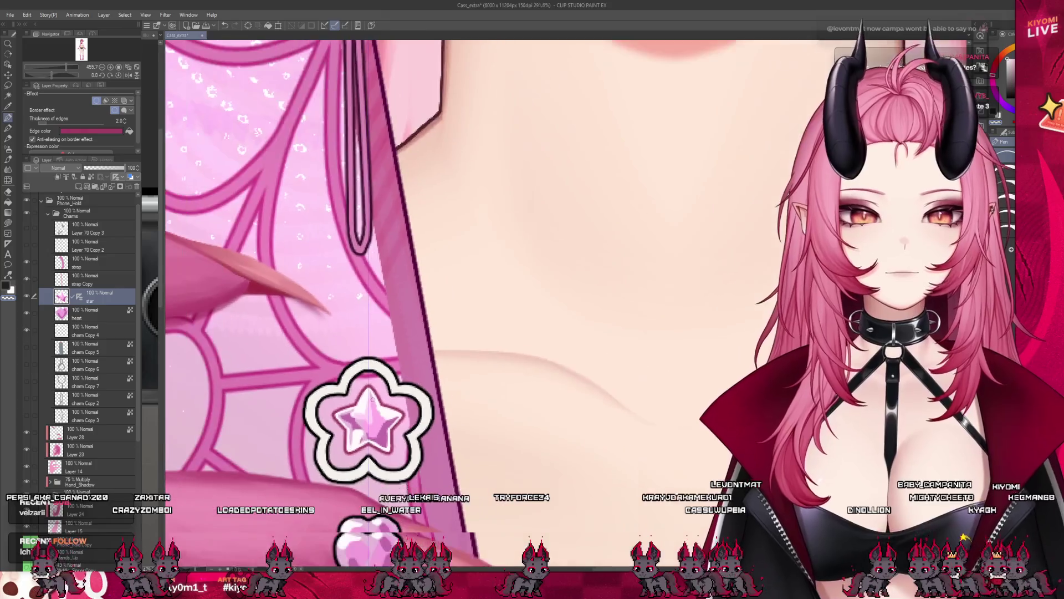
pyautogui.moveTo(364, 333); pyautogui.dragTo(364, 466)
pyautogui.scroll(3, 297, 204)
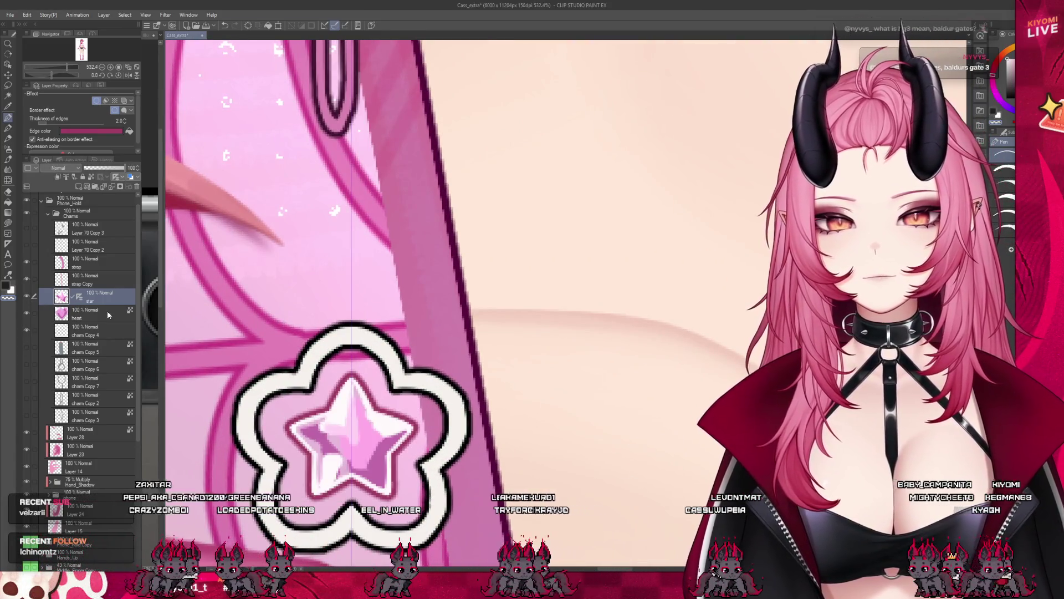
# Step: Lower the star charm's Border 'Thickness of edges' from 2.0 to 1.0
pyautogui.click(29, 332)
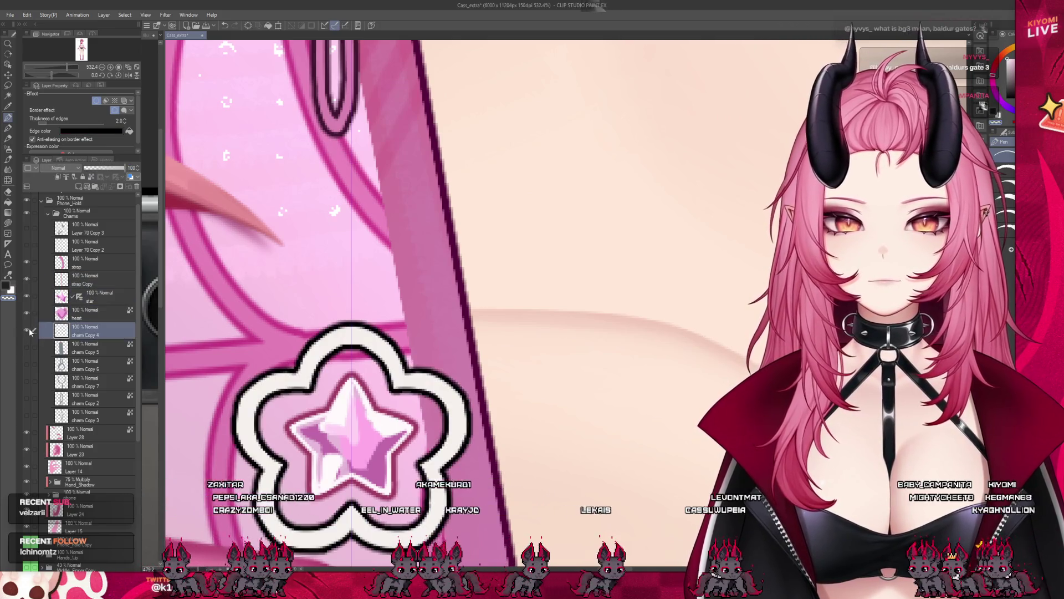
pyautogui.click(129, 128)
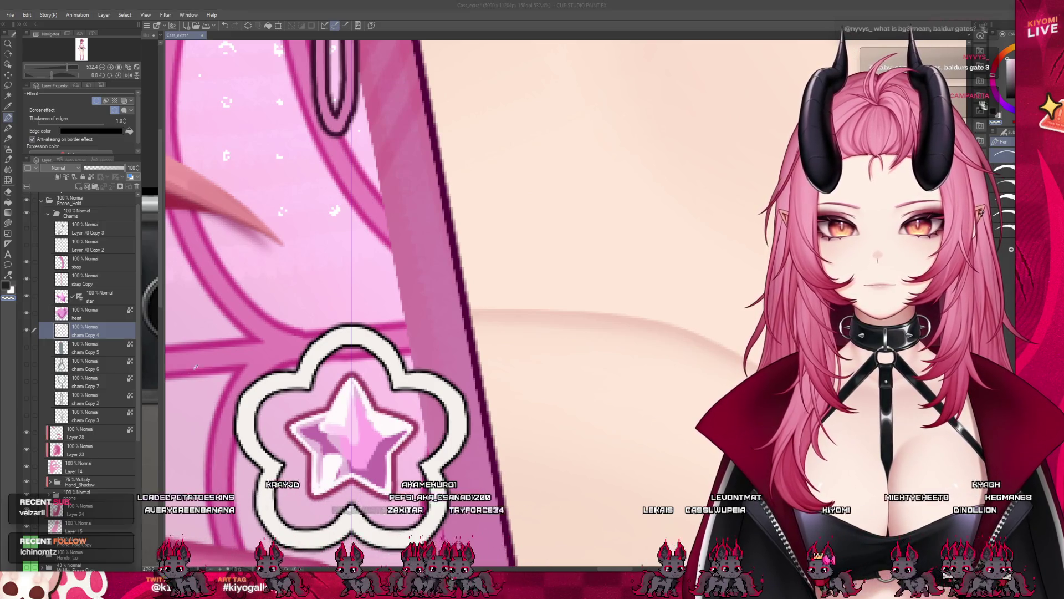
pyautogui.scroll(3, 377, 289)
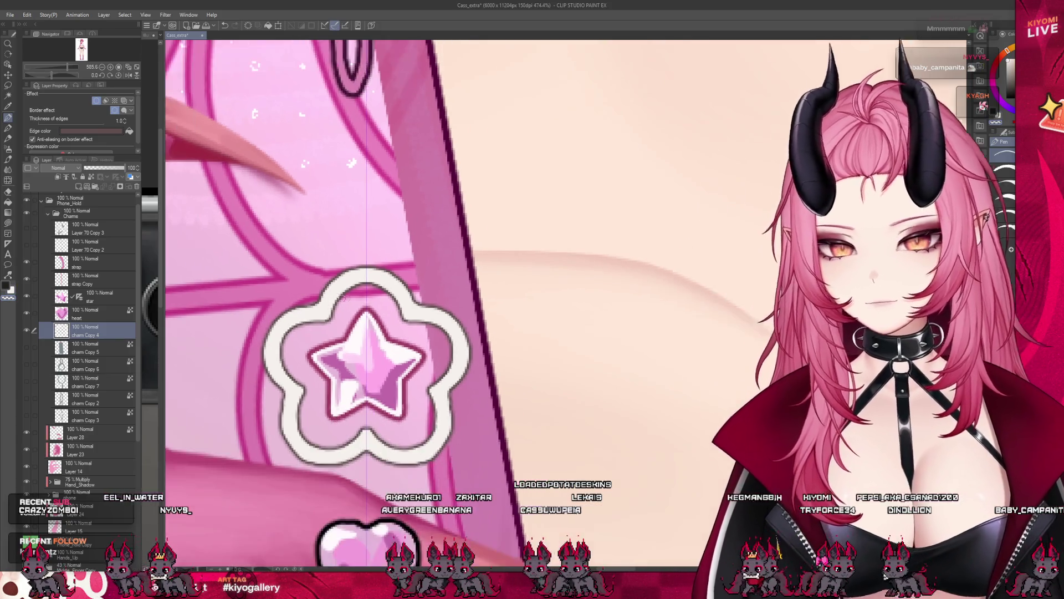
pyautogui.scroll(-3, 374, 333)
pyautogui.scroll(2, 374, 332)
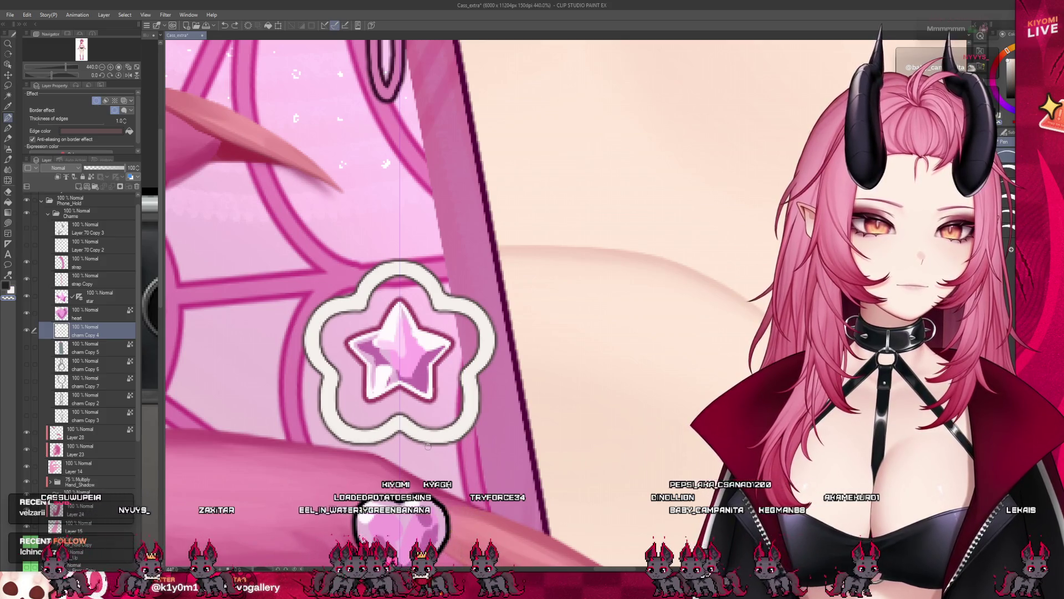
pyautogui.scroll(-5, 668, 409)
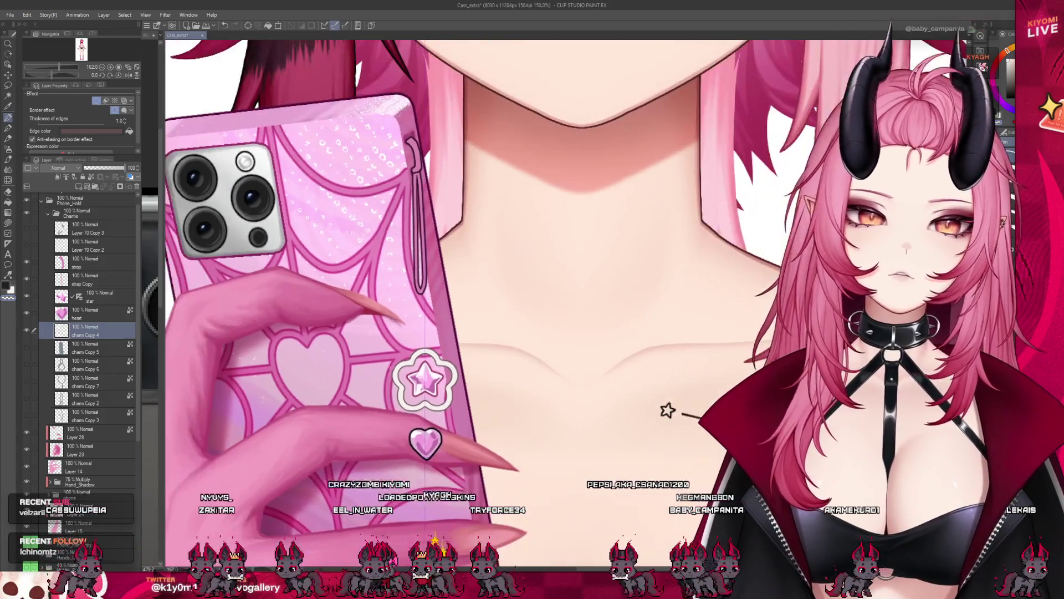
pyautogui.scroll(1, 668, 410)
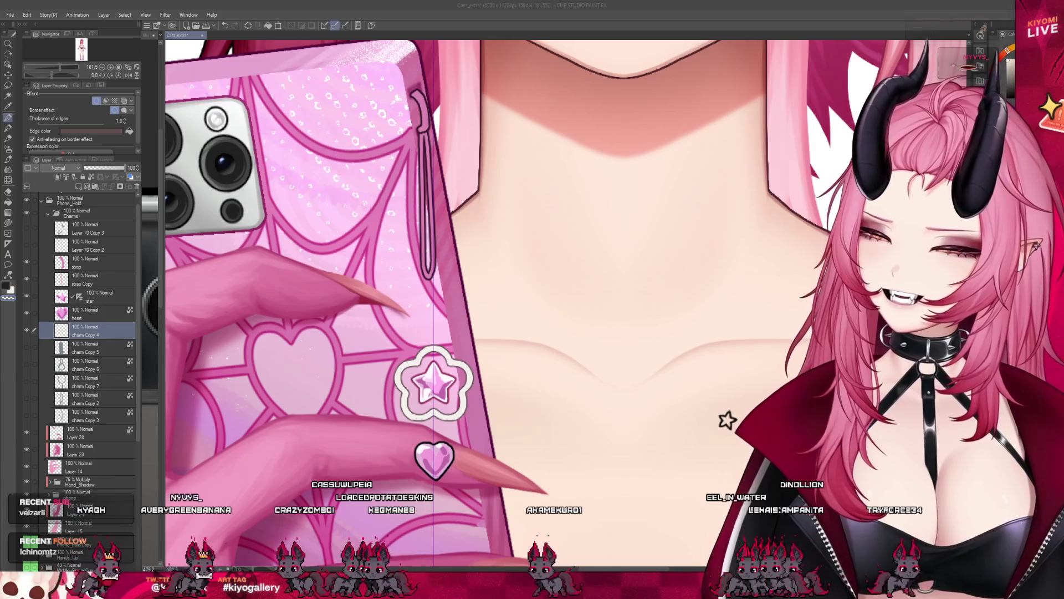
pyautogui.scroll(4, 726, 420)
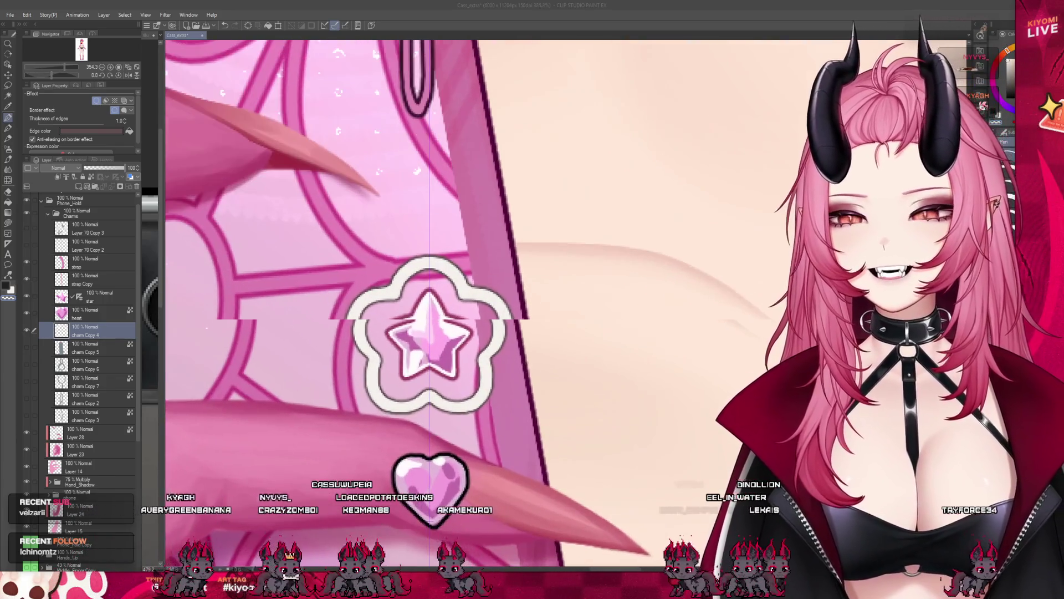
pyautogui.scroll(1, 582, 332)
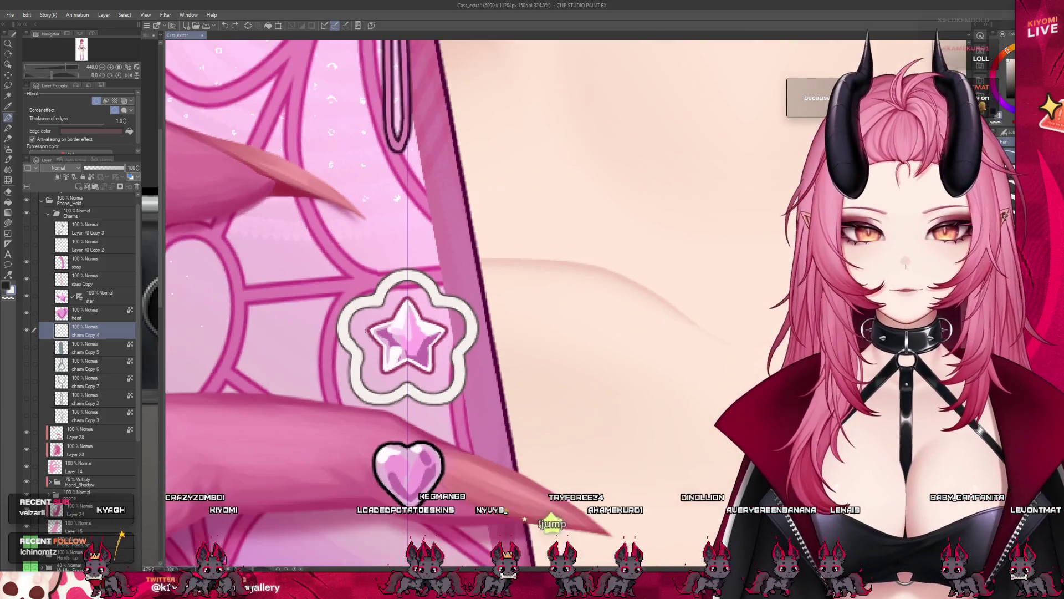
pyautogui.moveTo(433, 333); pyautogui.dragTo(421, 341)
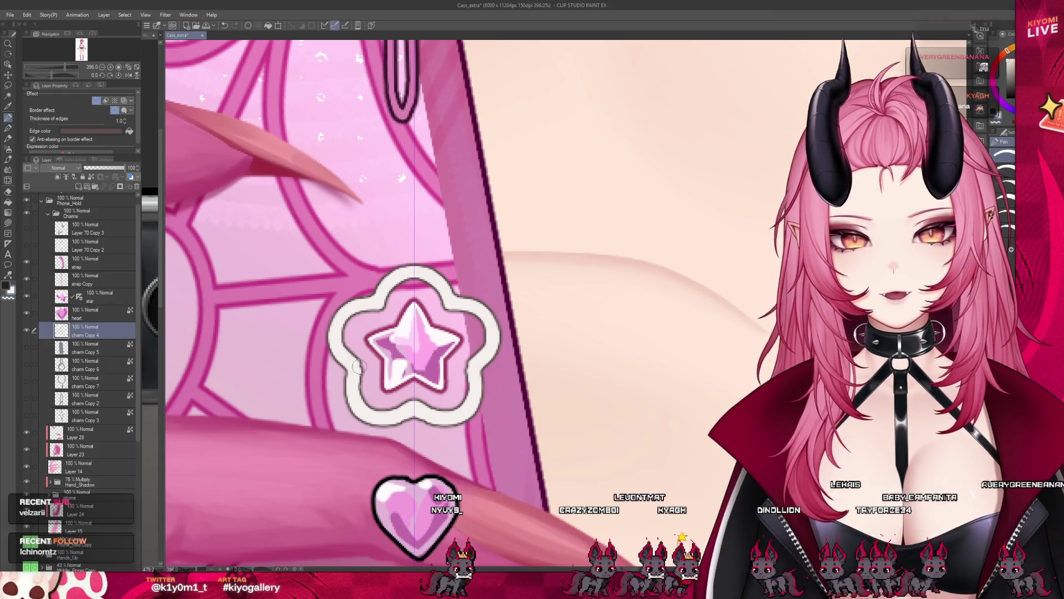
pyautogui.scroll(-1, 363, 357)
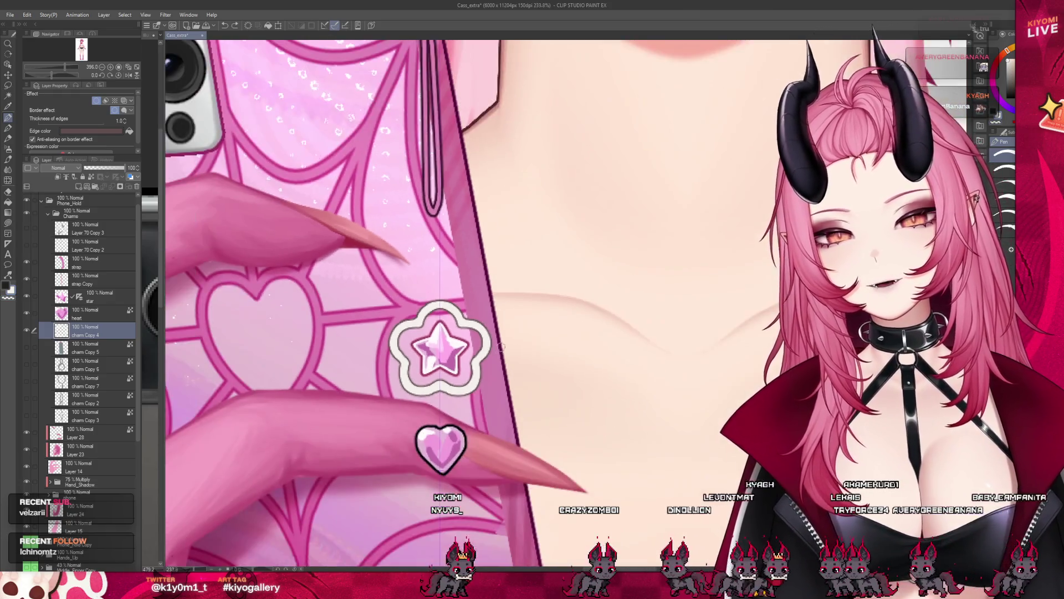
pyautogui.scroll(-1, 433, 349)
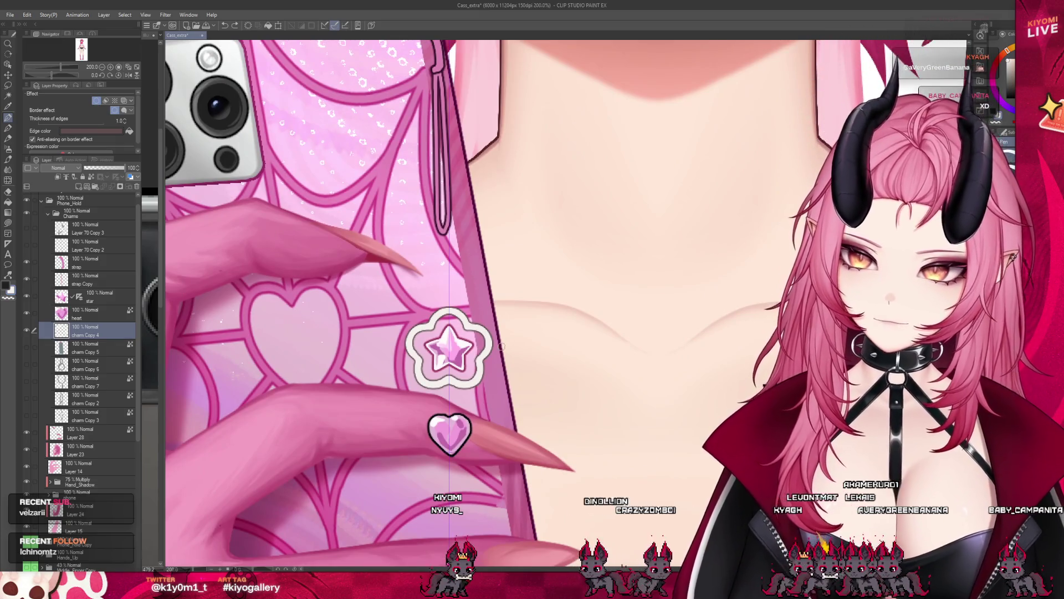
pyautogui.scroll(-2, 502, 347)
pyautogui.scroll(2, 516, 321)
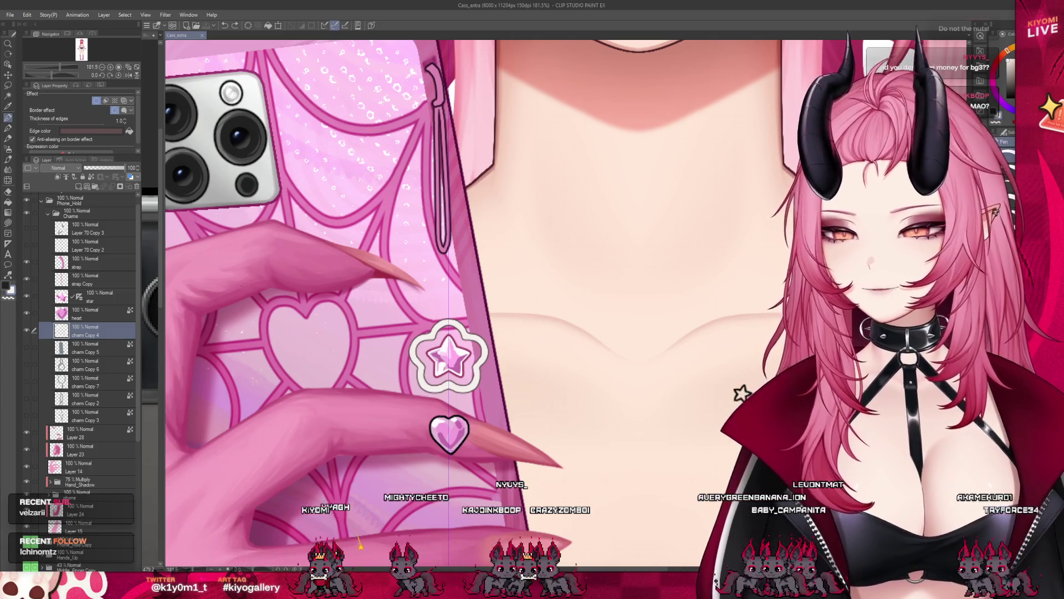
pyautogui.scroll(3, 449, 359)
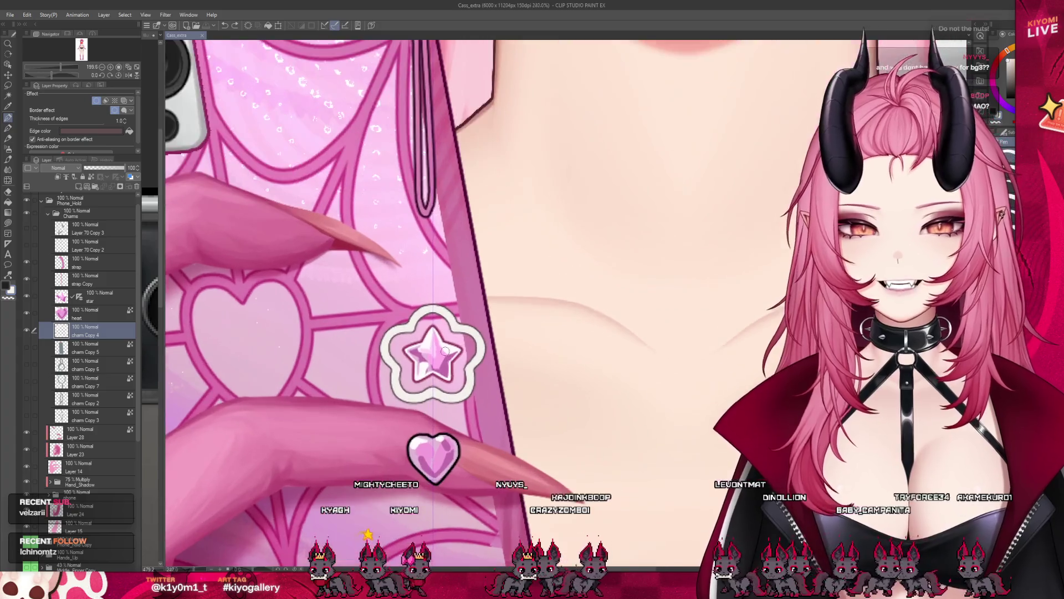
pyautogui.scroll(3, 450, 358)
pyautogui.scroll(2, 449, 358)
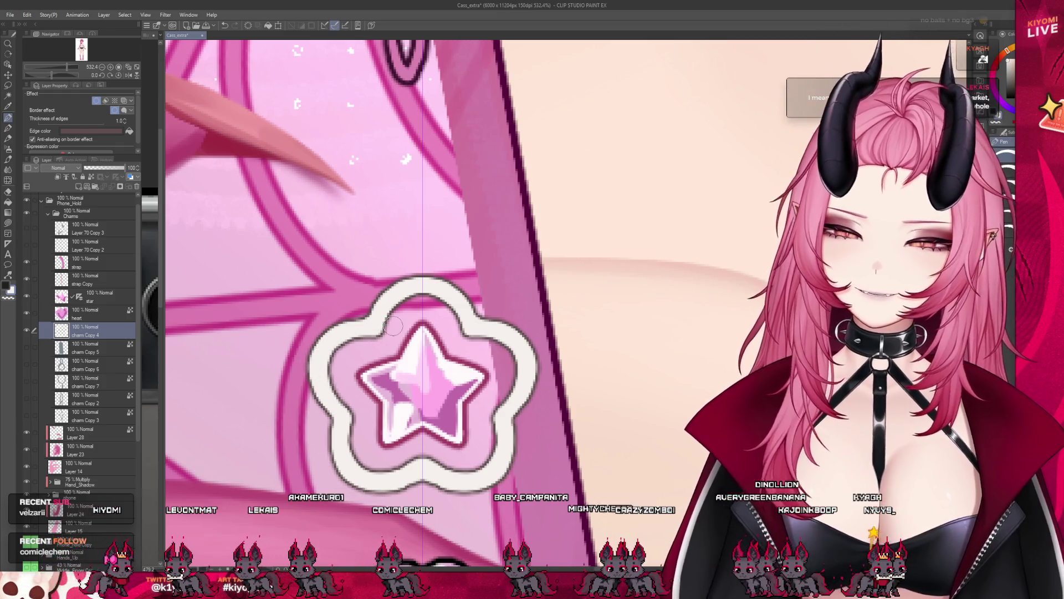
pyautogui.scroll(-3, 397, 327)
pyautogui.scroll(-3, 396, 327)
pyautogui.scroll(-2, 397, 326)
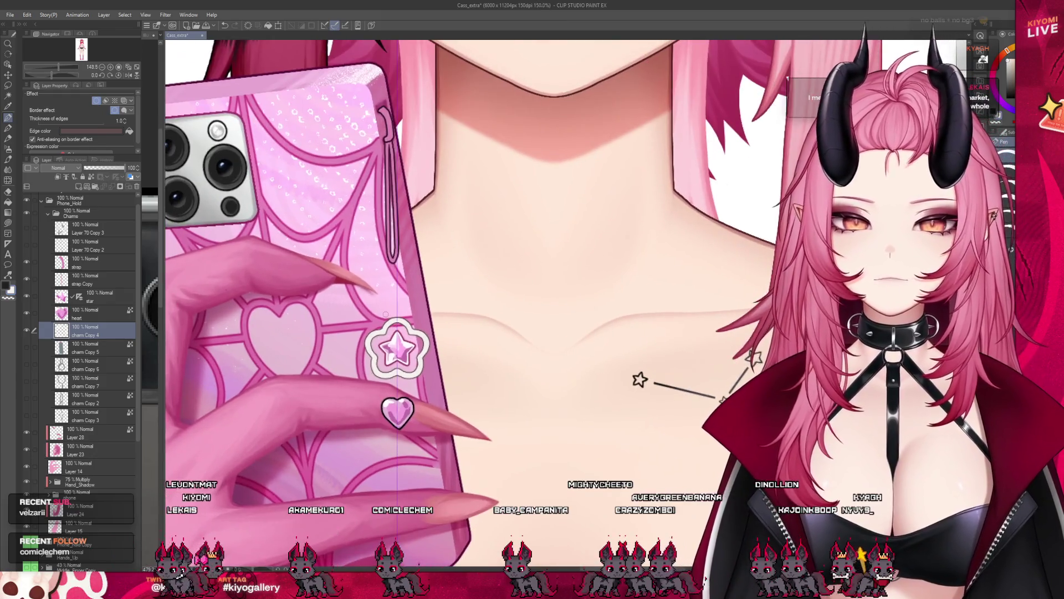
pyautogui.scroll(2, 397, 349)
pyautogui.scroll(2, 397, 349)
pyautogui.scroll(1, 397, 350)
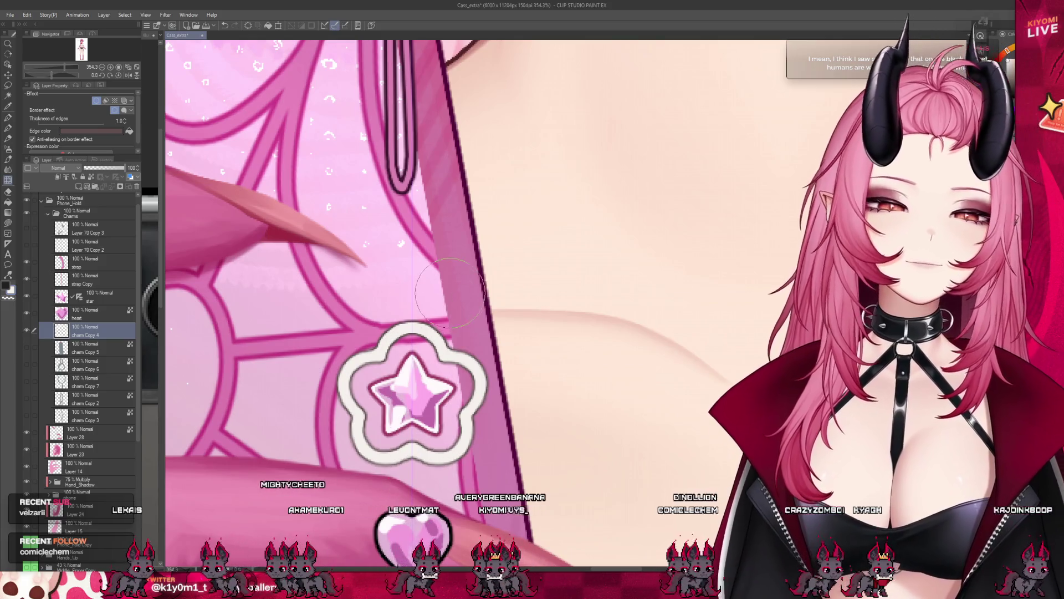
pyautogui.moveTo(366, 333); pyautogui.dragTo(356, 315)
pyautogui.scroll(-3, 355, 315)
pyautogui.scroll(-3, 356, 314)
pyautogui.moveTo(416, 250); pyautogui.dragTo(433, 317)
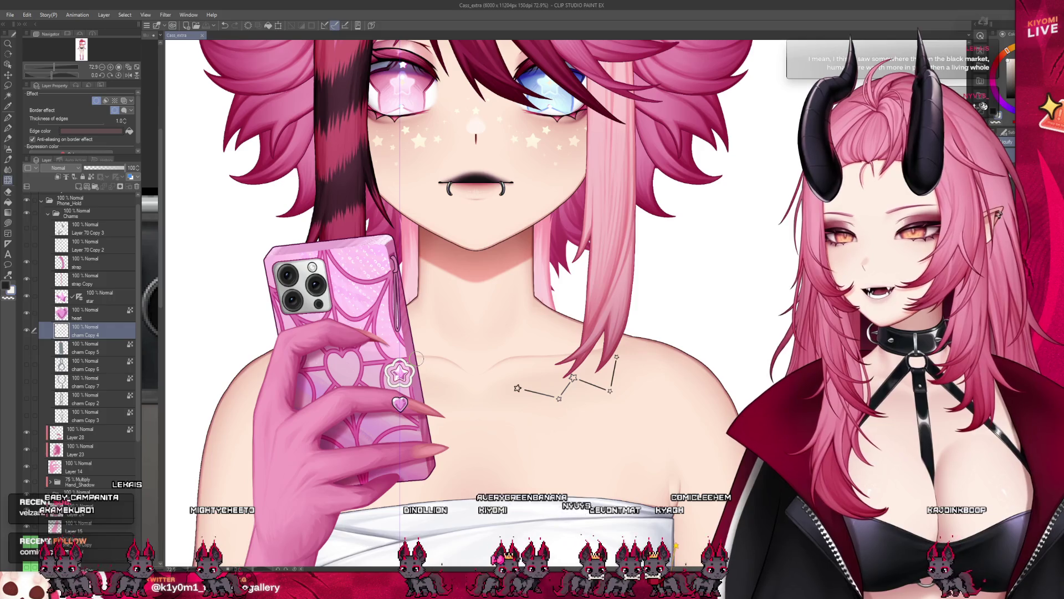
pyautogui.scroll(2, 516, 332)
pyautogui.scroll(2, 516, 333)
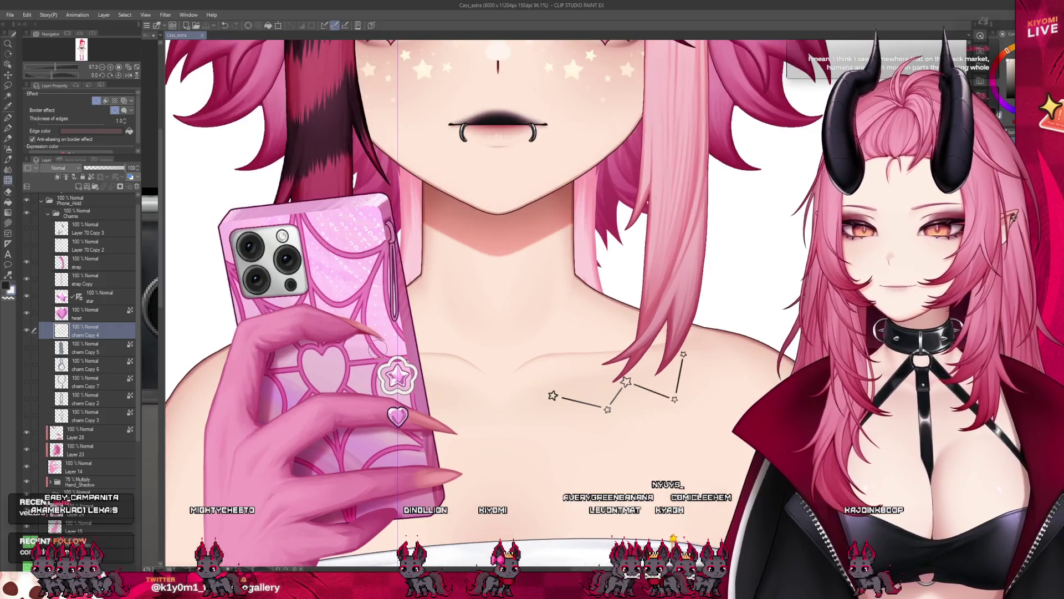
pyautogui.scroll(3, 516, 333)
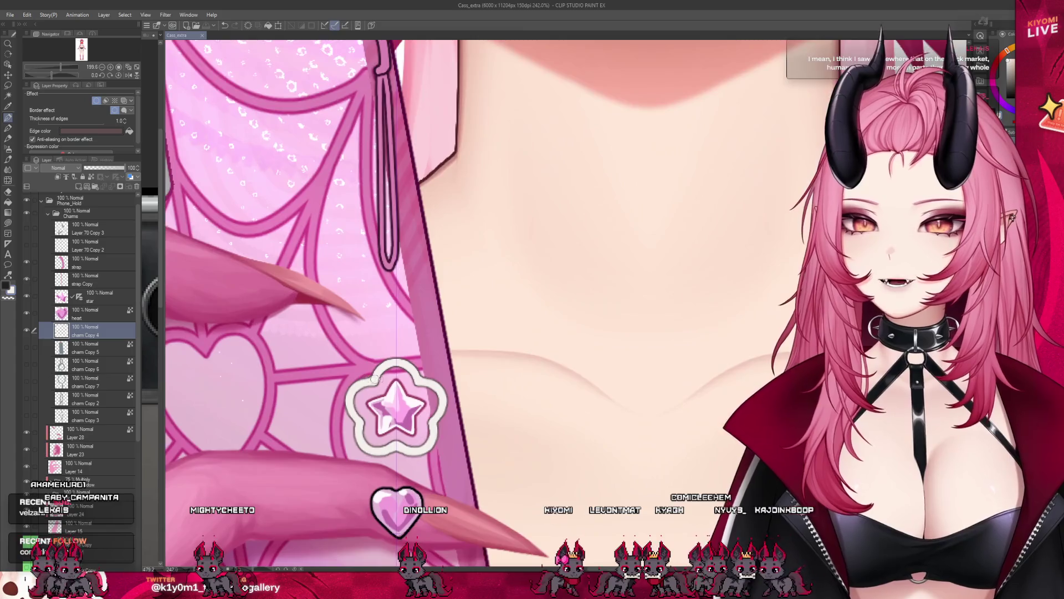
pyautogui.scroll(2, 391, 407)
pyautogui.scroll(2, 392, 408)
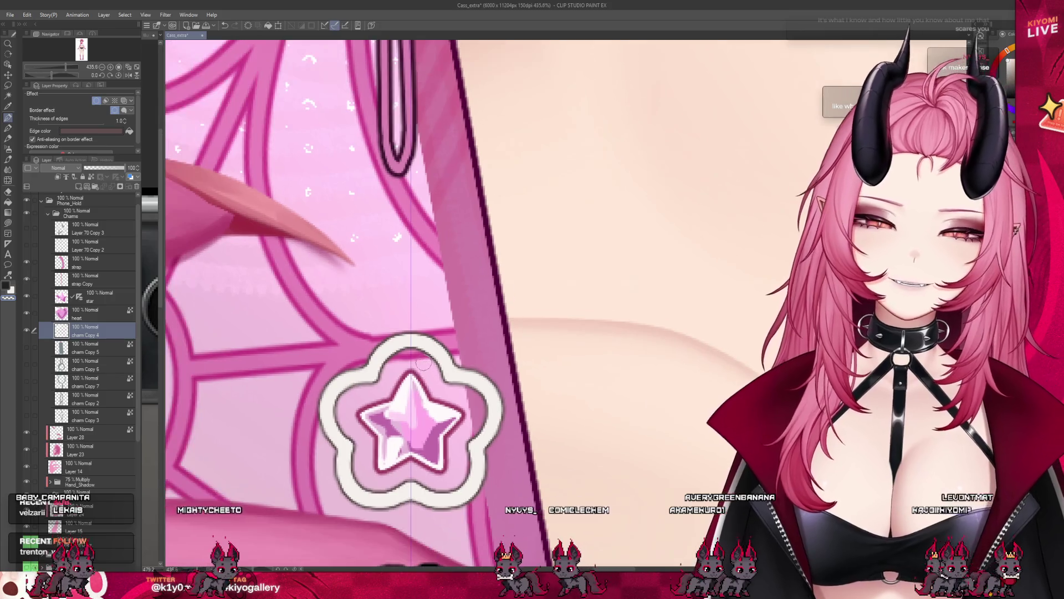
pyautogui.scroll(-3, 422, 369)
pyautogui.scroll(-2, 422, 368)
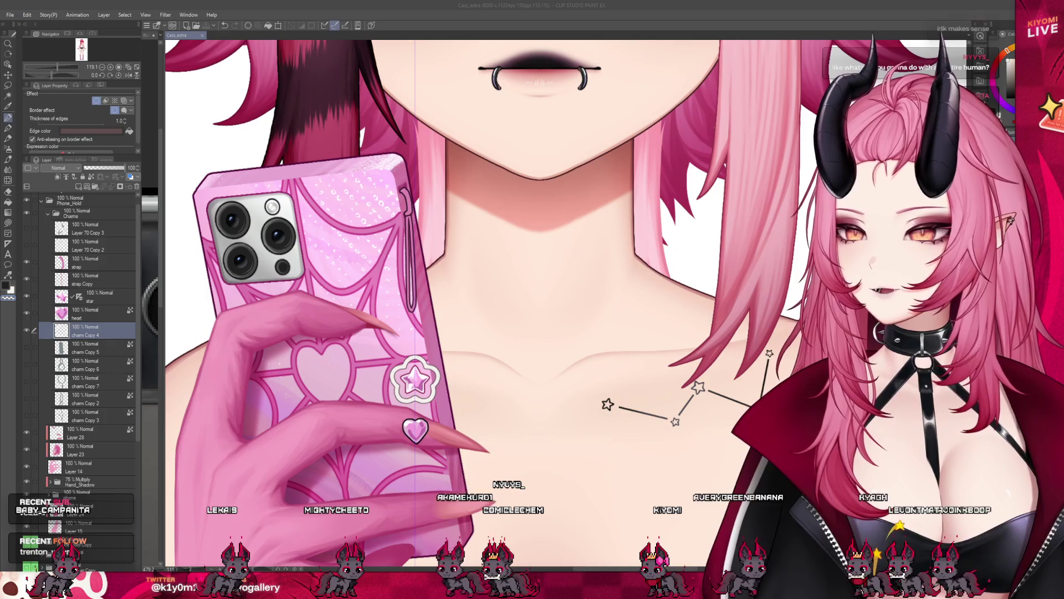
pyautogui.scroll(-2, 499, 291)
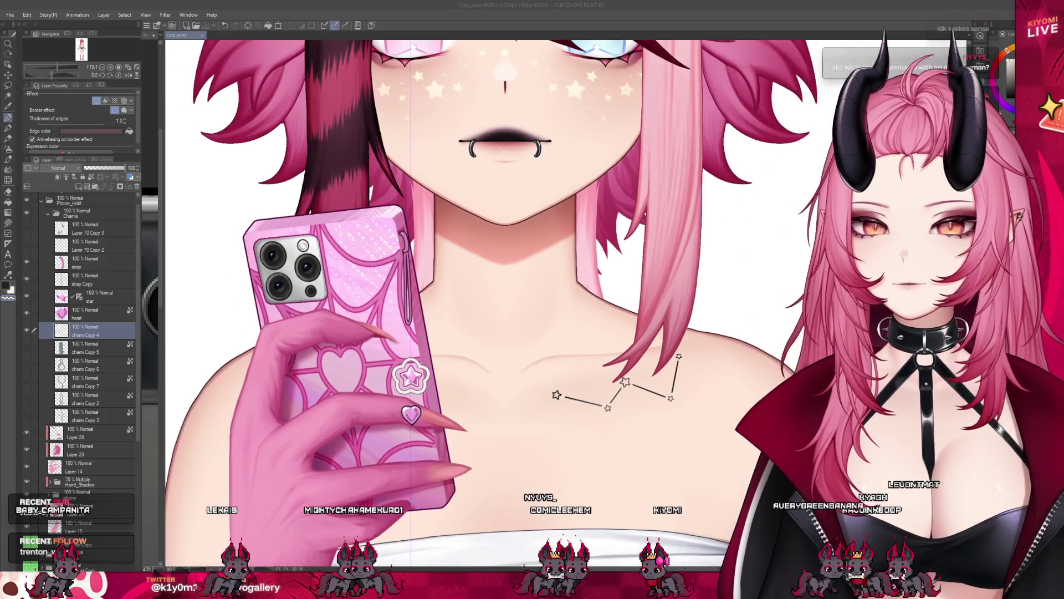
pyautogui.scroll(1, 500, 292)
pyautogui.scroll(3, 499, 292)
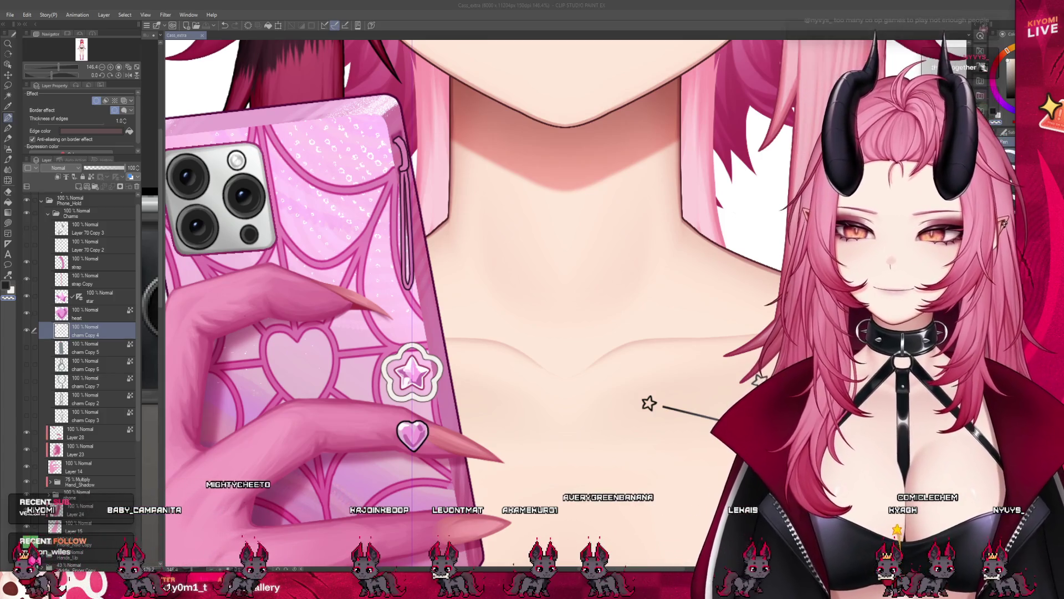
pyautogui.scroll(2, 649, 404)
pyautogui.scroll(2, 650, 404)
pyautogui.scroll(2, 532, 333)
pyautogui.scroll(2, 532, 332)
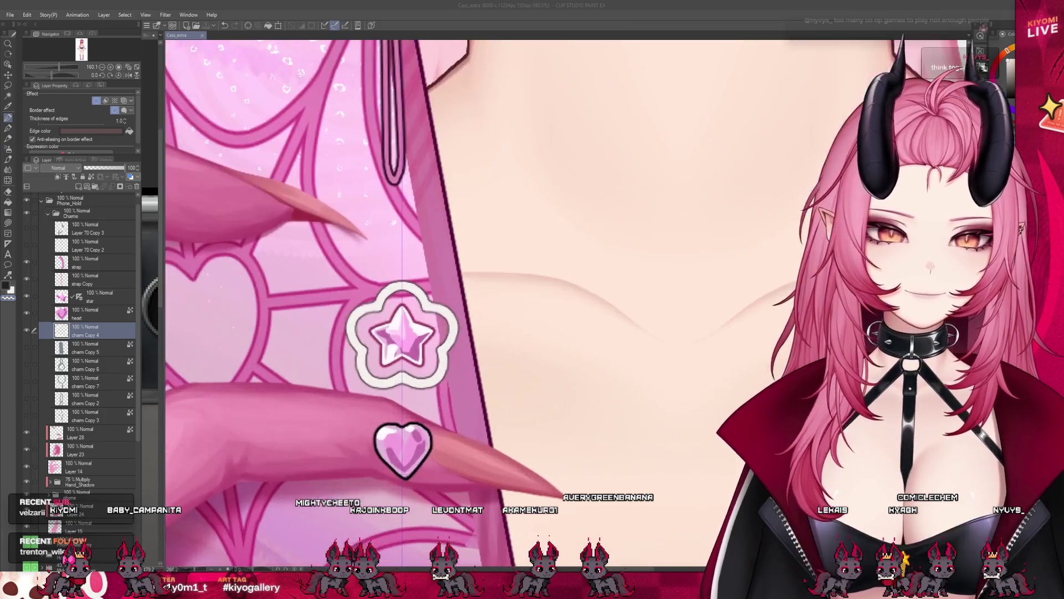
pyautogui.scroll(2, 533, 334)
# Step: Select the heart charm's layer to begin a Free Transform on it
pyautogui.click(29, 314)
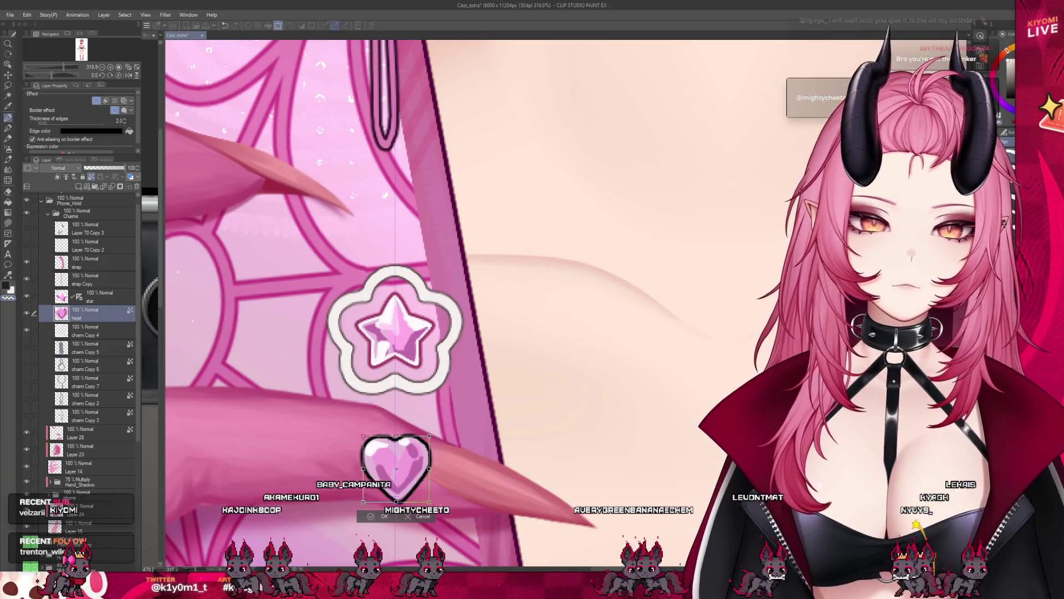
# Step: Confirm the heart transform and raise its Border 'Thickness of edges' from 1.0 to 2.0
pyautogui.press('Return')
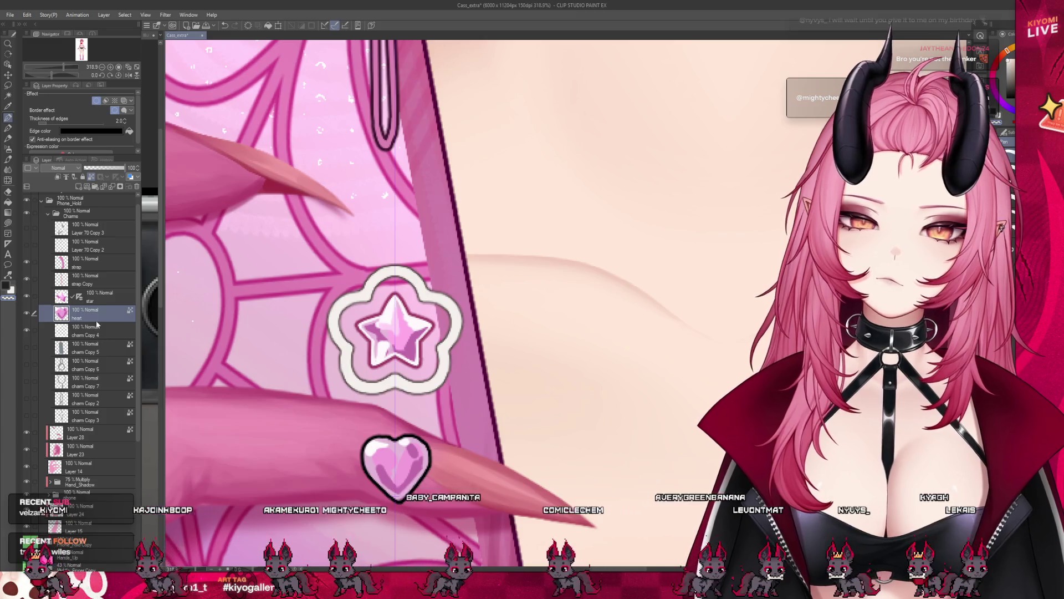
pyautogui.click(79, 300)
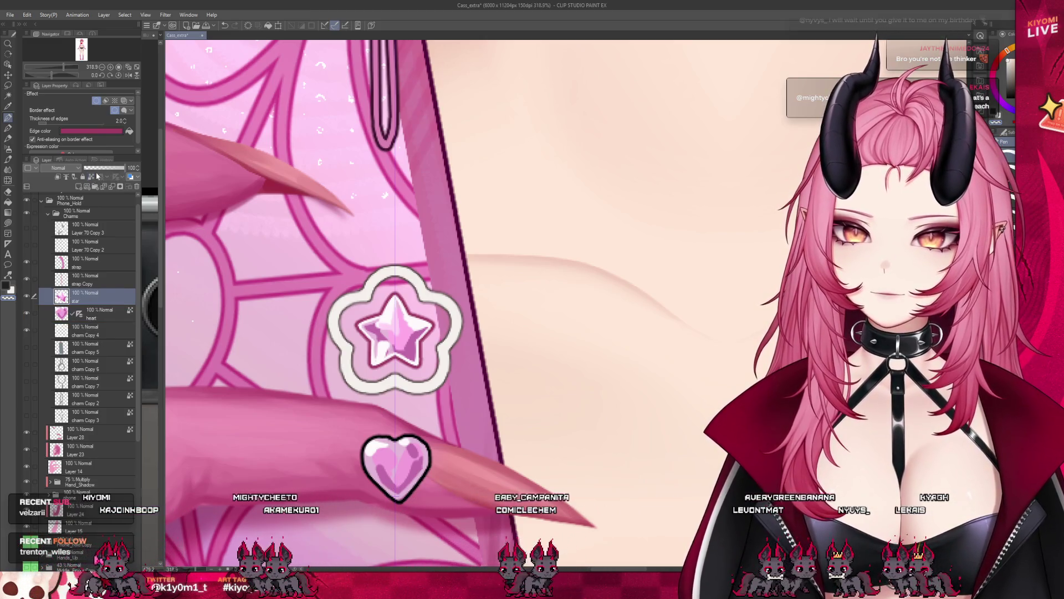
pyautogui.scroll(2, 413, 447)
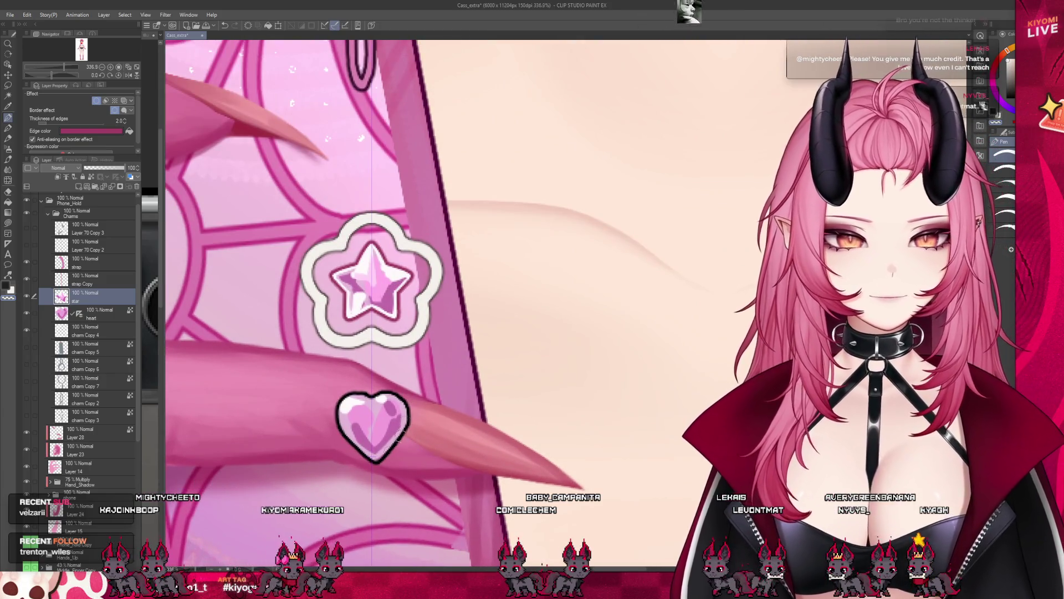
pyautogui.click(92, 312)
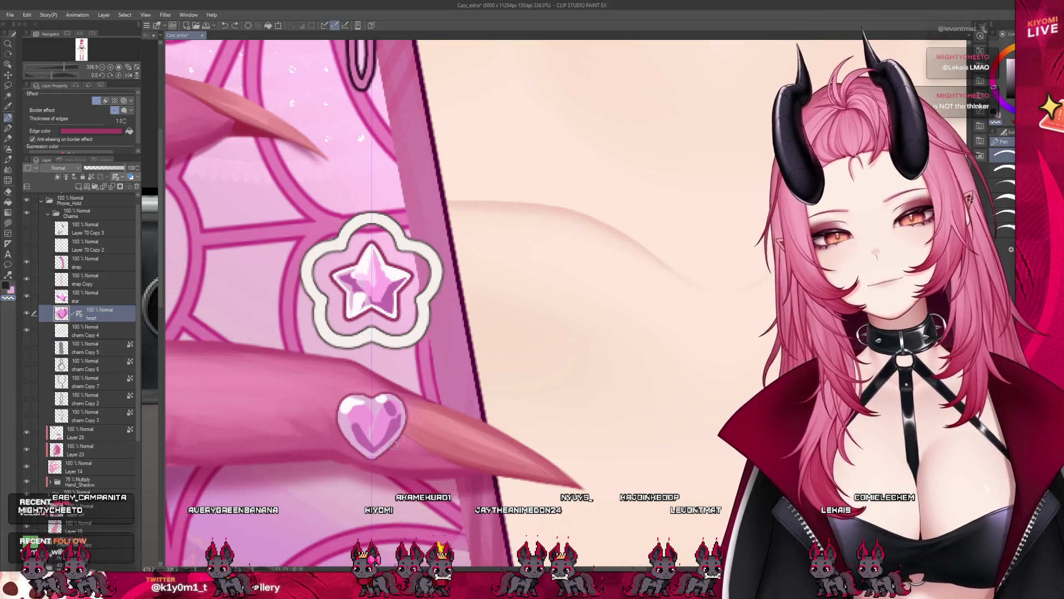
pyautogui.scroll(4, 375, 415)
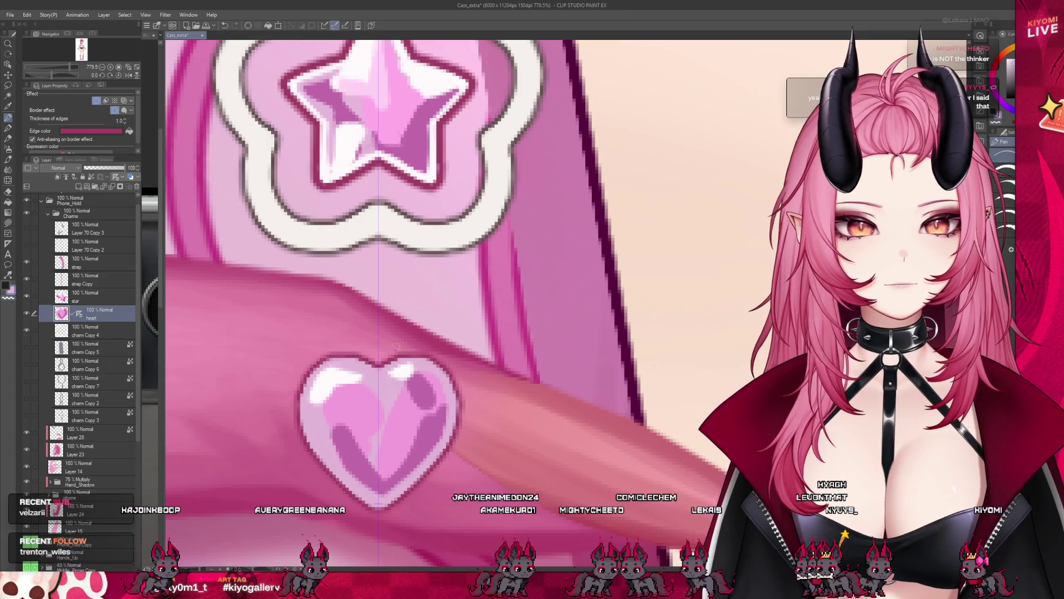
pyautogui.scroll(-1, 467, 389)
pyautogui.scroll(-2, 467, 389)
pyautogui.scroll(-1, 467, 389)
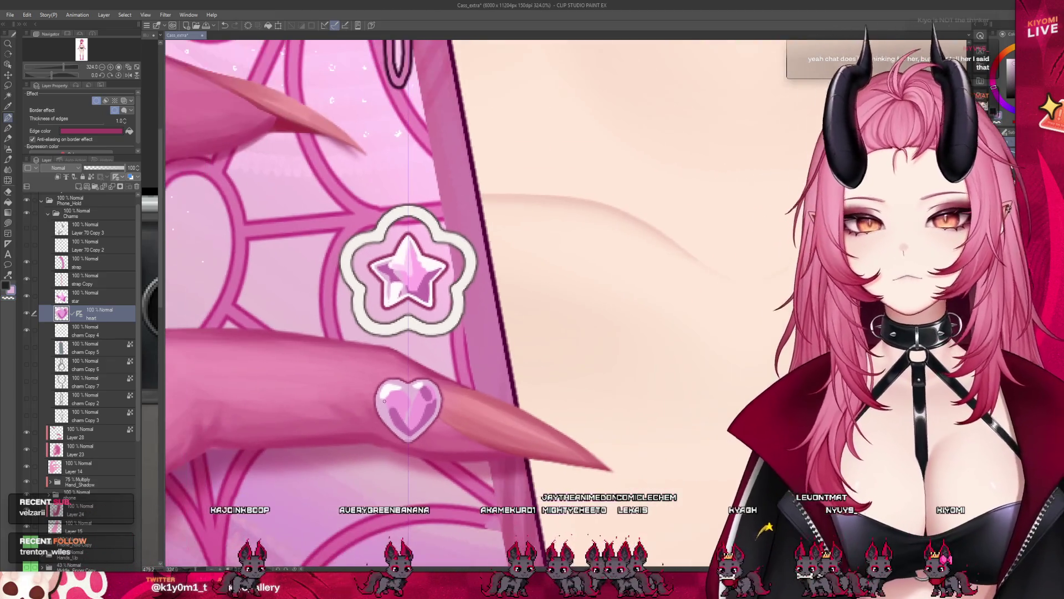
pyautogui.scroll(1, 466, 389)
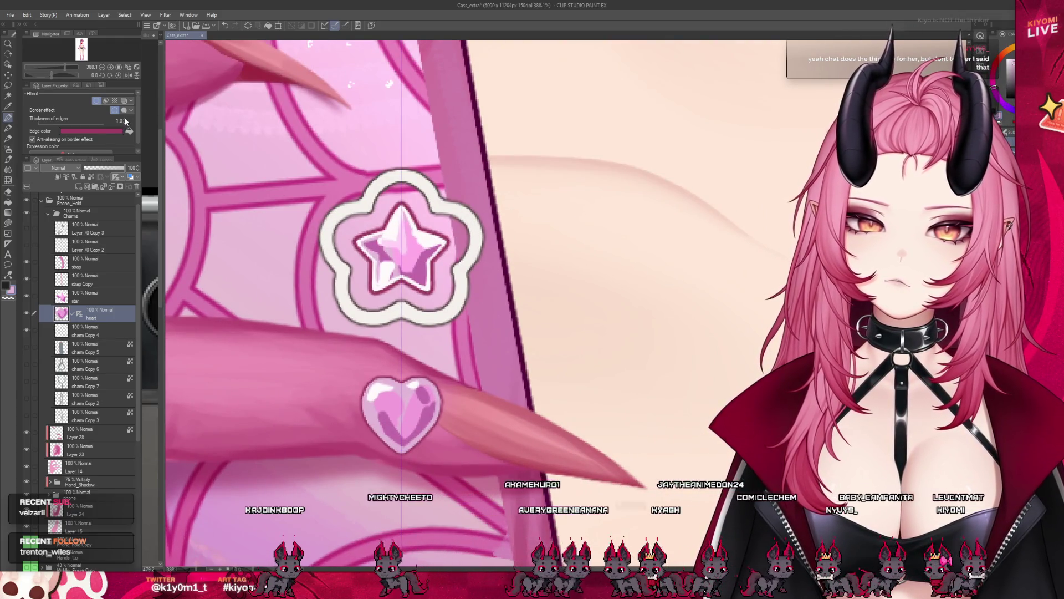
pyautogui.click(128, 121)
pyautogui.scroll(-2, 442, 346)
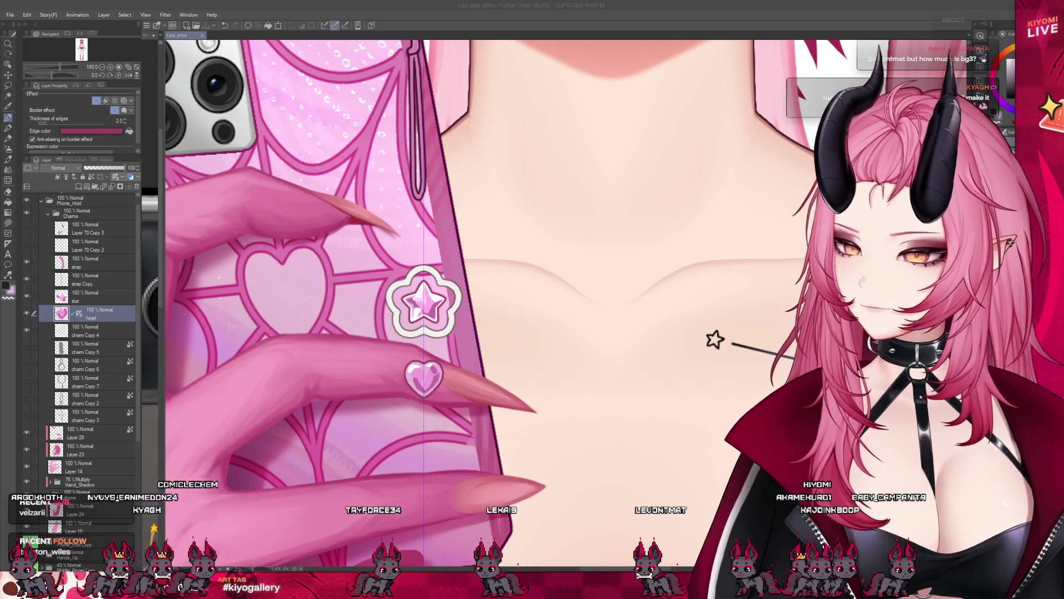
pyautogui.scroll(-1, 500, 291)
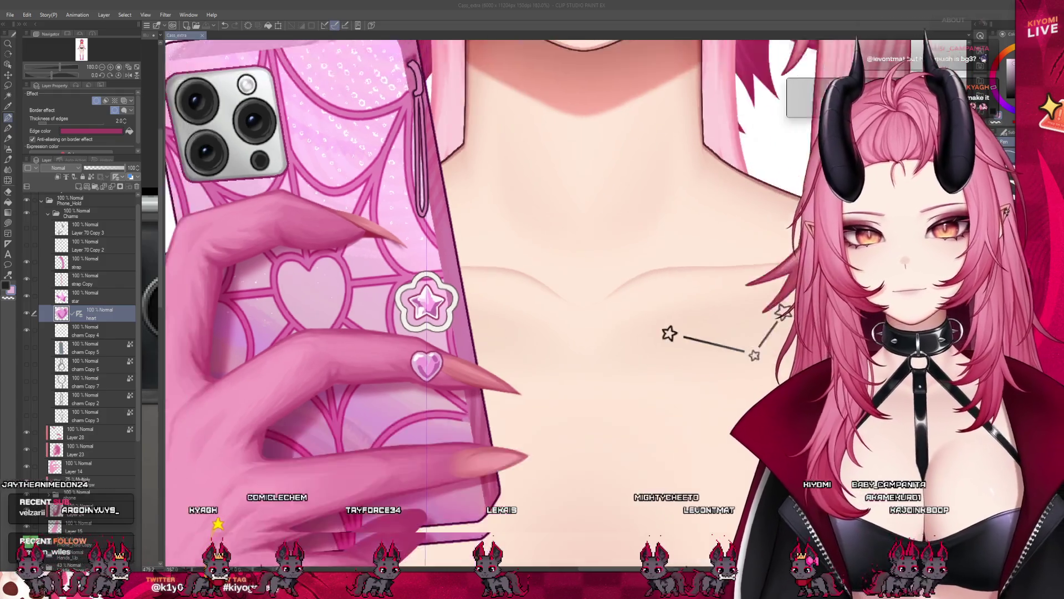
pyautogui.scroll(-1, 499, 291)
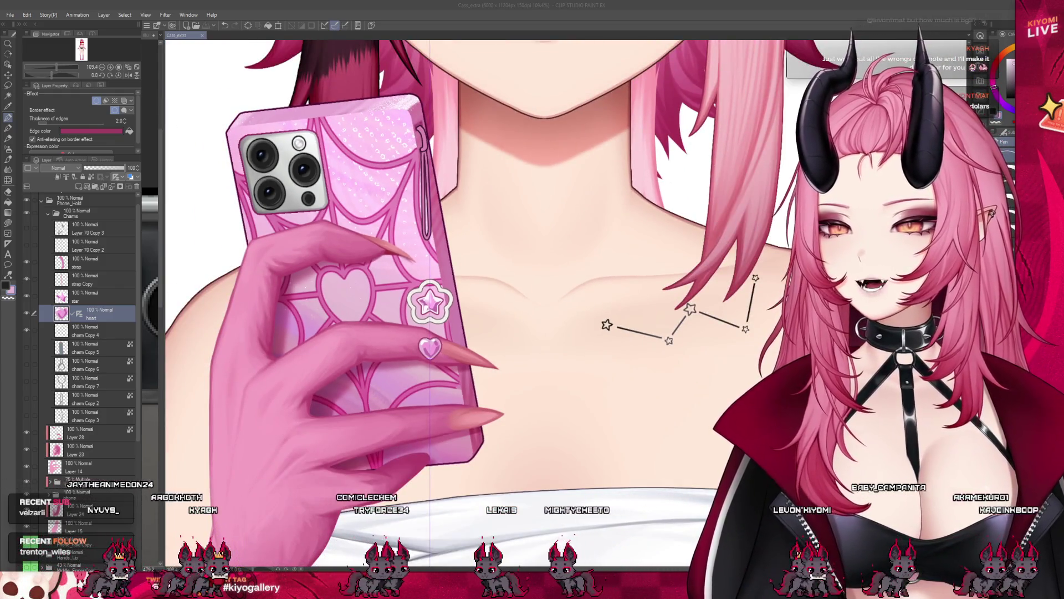
pyautogui.scroll(-1, 499, 291)
pyautogui.scroll(2, 500, 291)
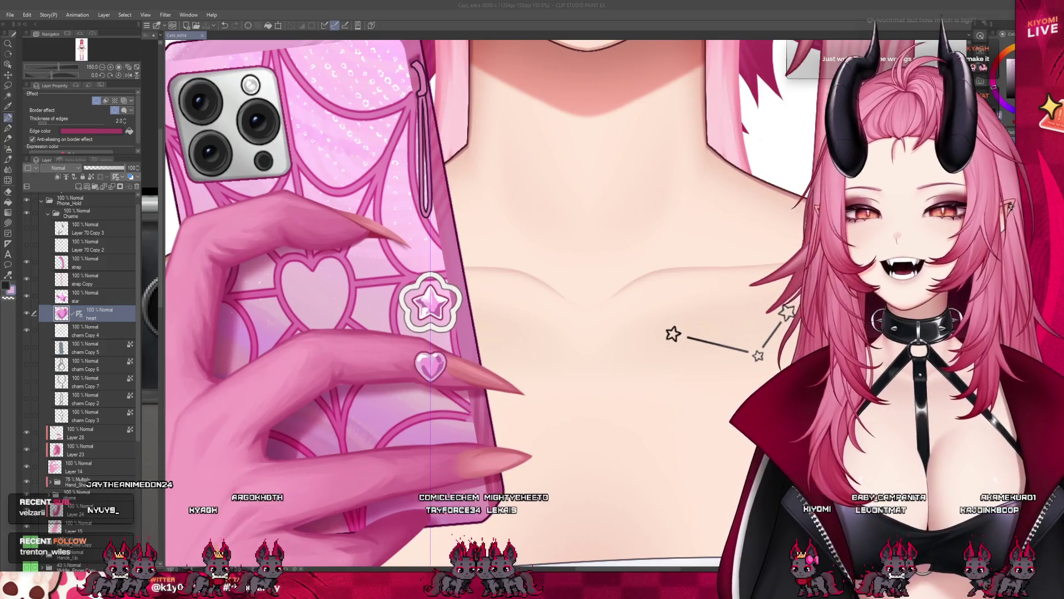
# Step: Move charm Copy 5 up beneath the strap layer and paint the grey rounded clasp bar
pyautogui.click(102, 344)
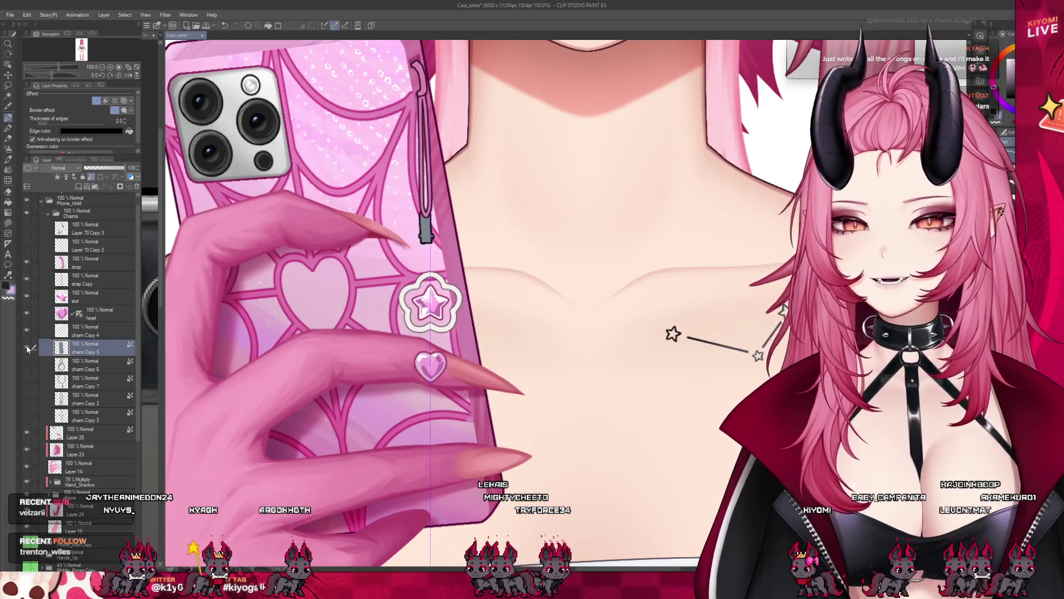
pyautogui.scroll(2, 517, 175)
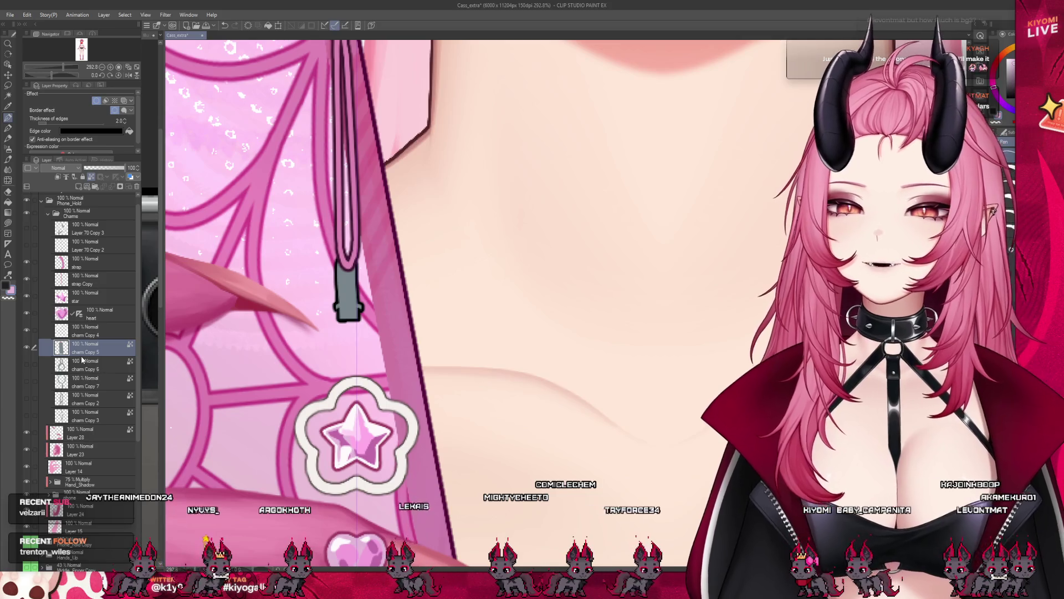
pyautogui.moveTo(94, 281); pyautogui.dragTo(97, 280)
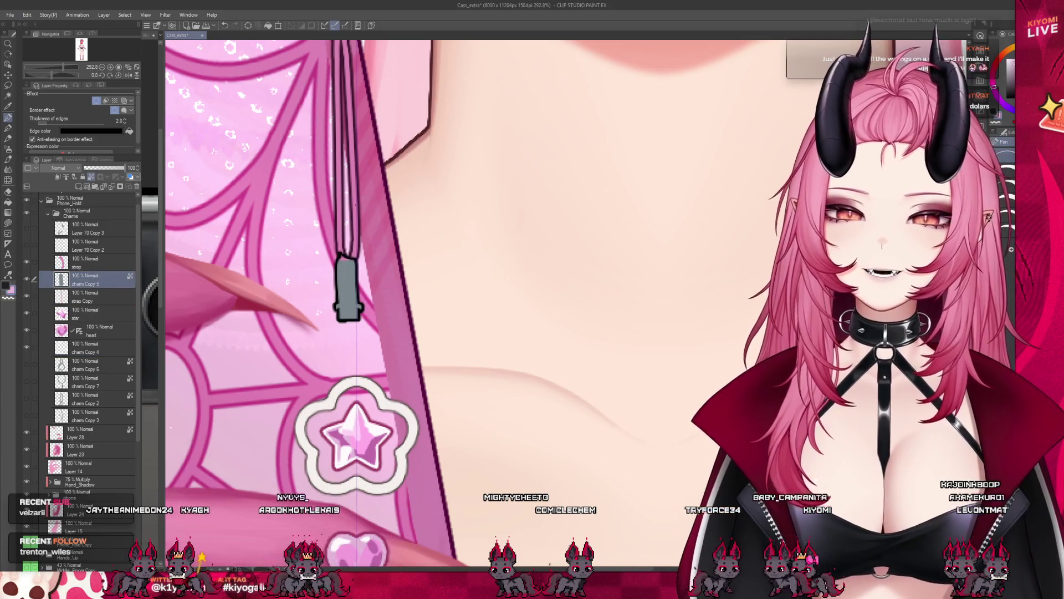
pyautogui.scroll(2, 368, 241)
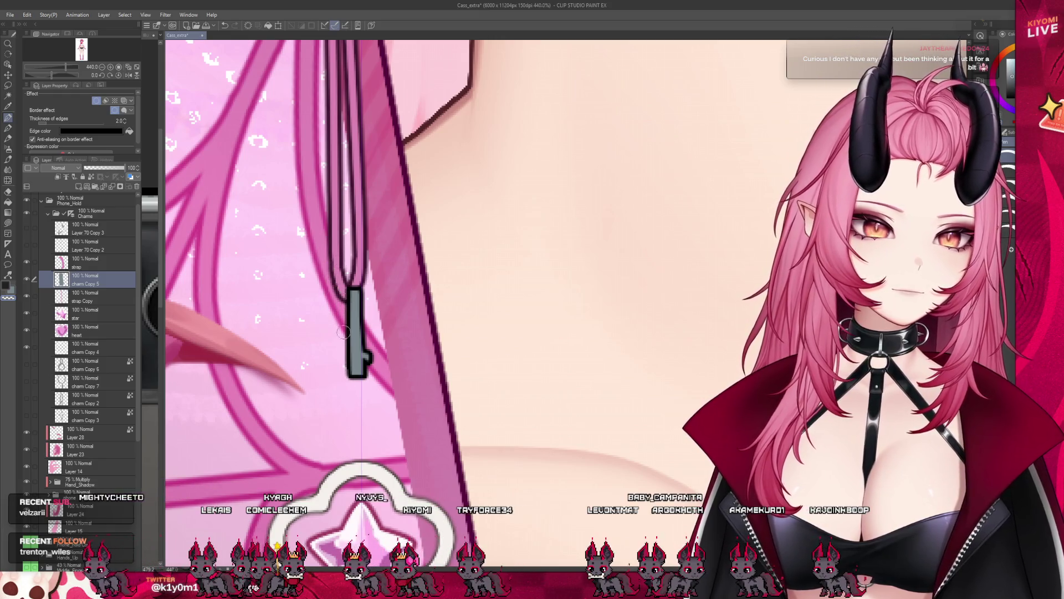
pyautogui.moveTo(360, 286); pyautogui.dragTo(361, 379)
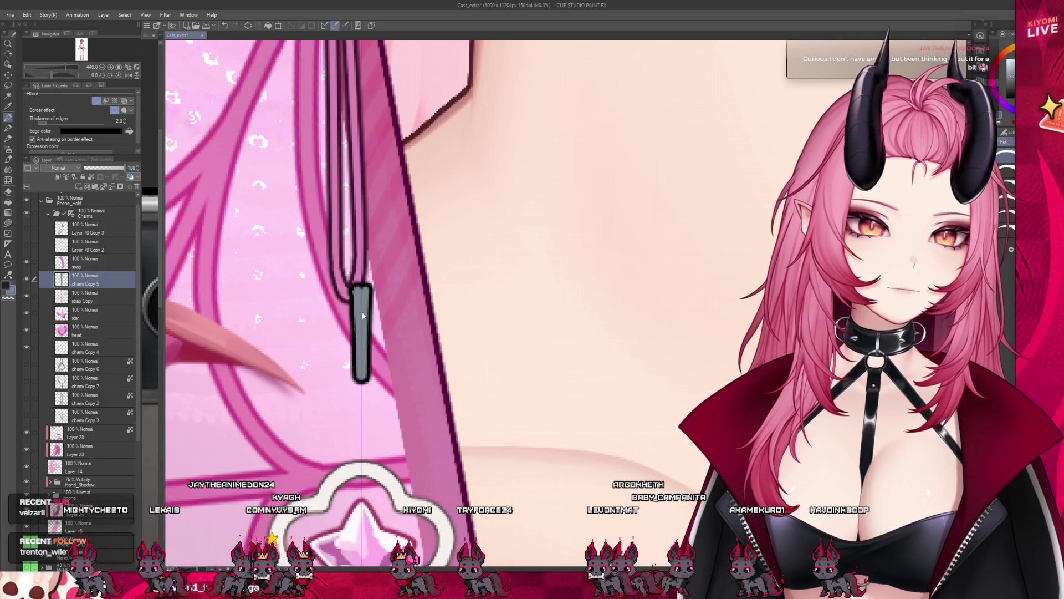
pyautogui.hotkey('ctrl', 'z')
pyautogui.moveTo(359, 287); pyautogui.dragTo(361, 378)
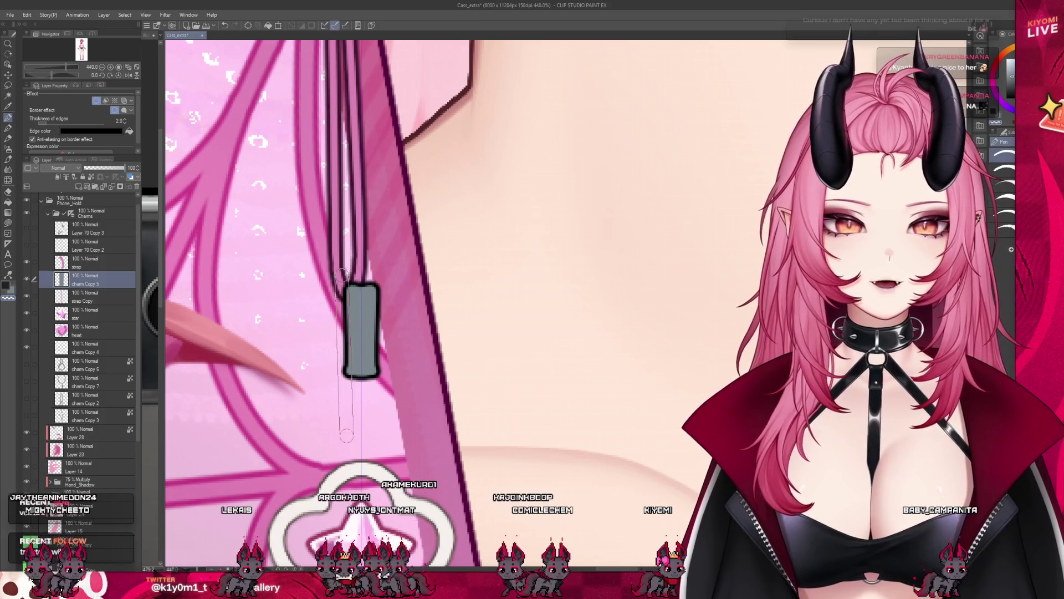
# Step: Undo the stray thin lines left below the clasp
pyautogui.hotkey('ctrl', 'z')
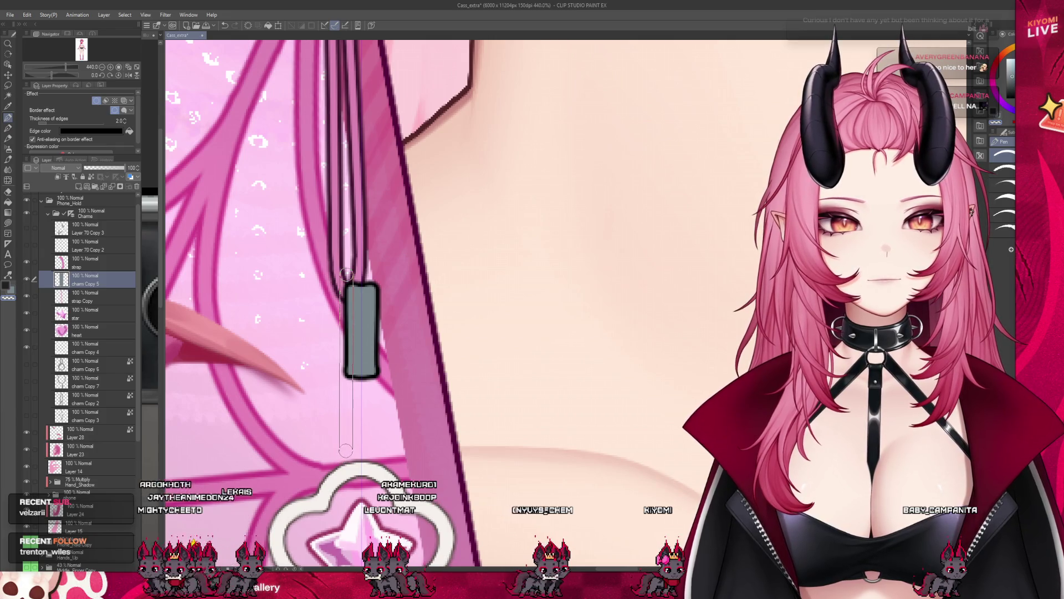
pyautogui.hotkey('ctrl', 'z')
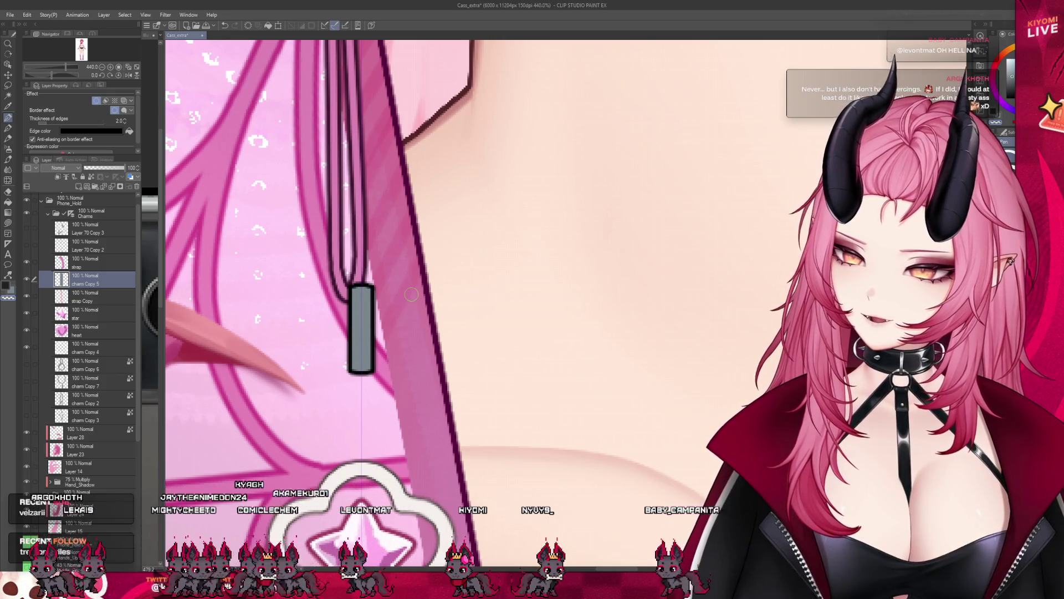
pyautogui.scroll(-2, 426, 350)
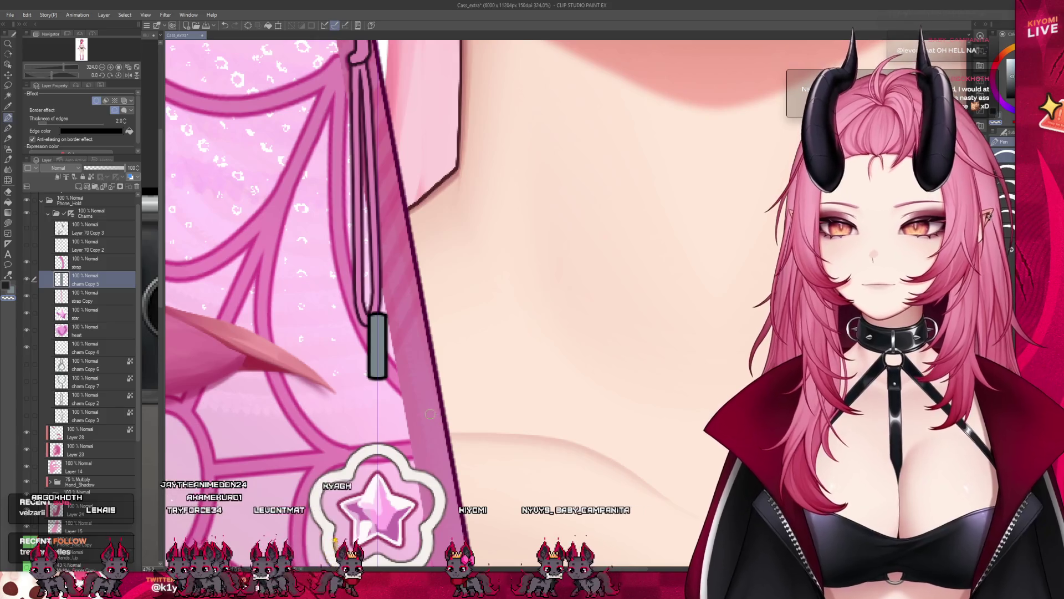
pyautogui.scroll(-3, 436, 348)
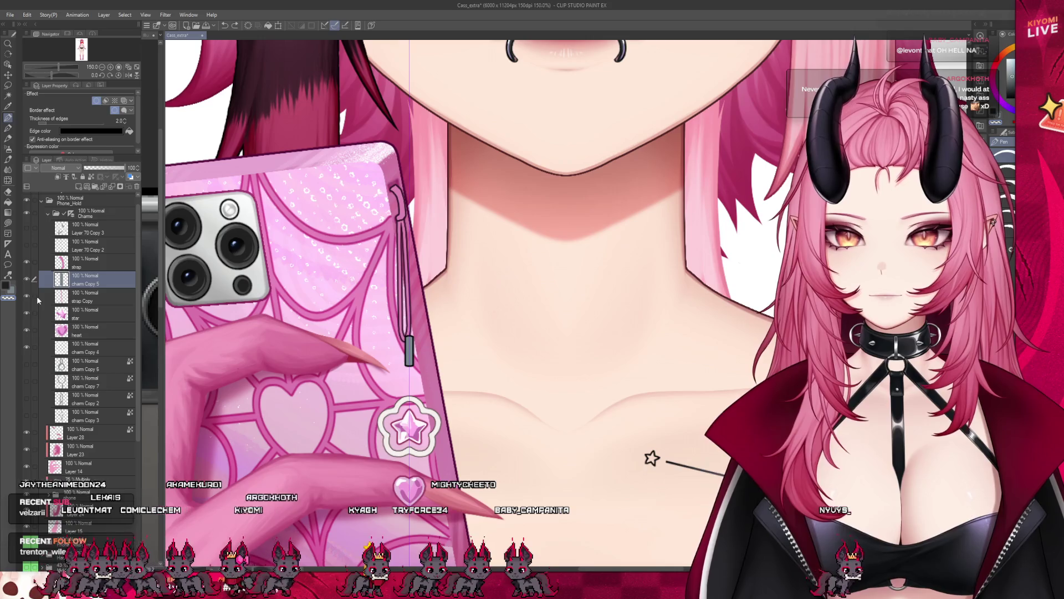
# Step: Select the run of charm layers, nudge them left, then select Layer 70 Copy 2
pyautogui.click(71, 215)
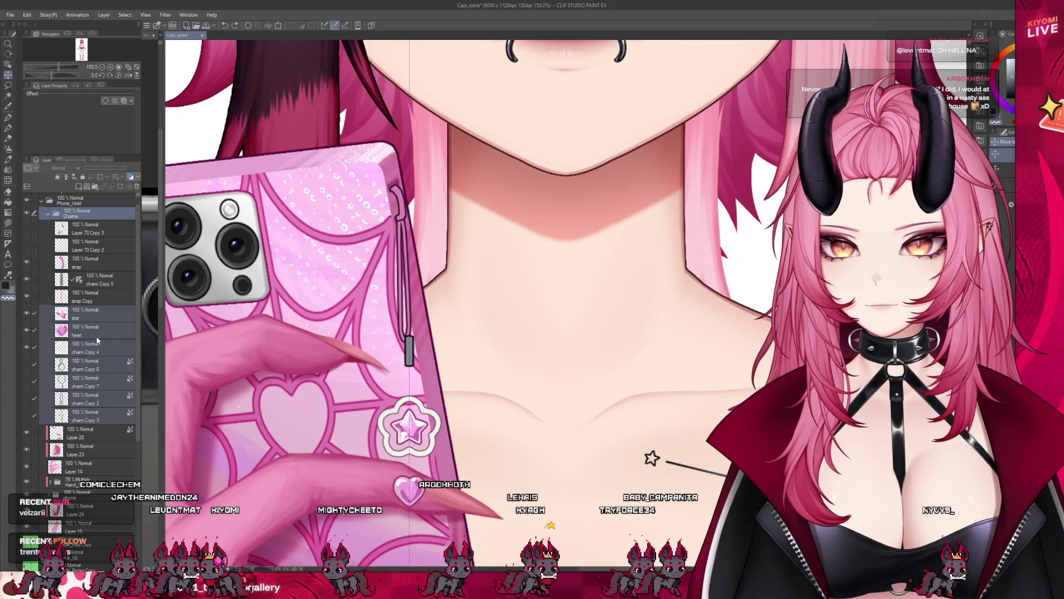
pyautogui.click(100, 279)
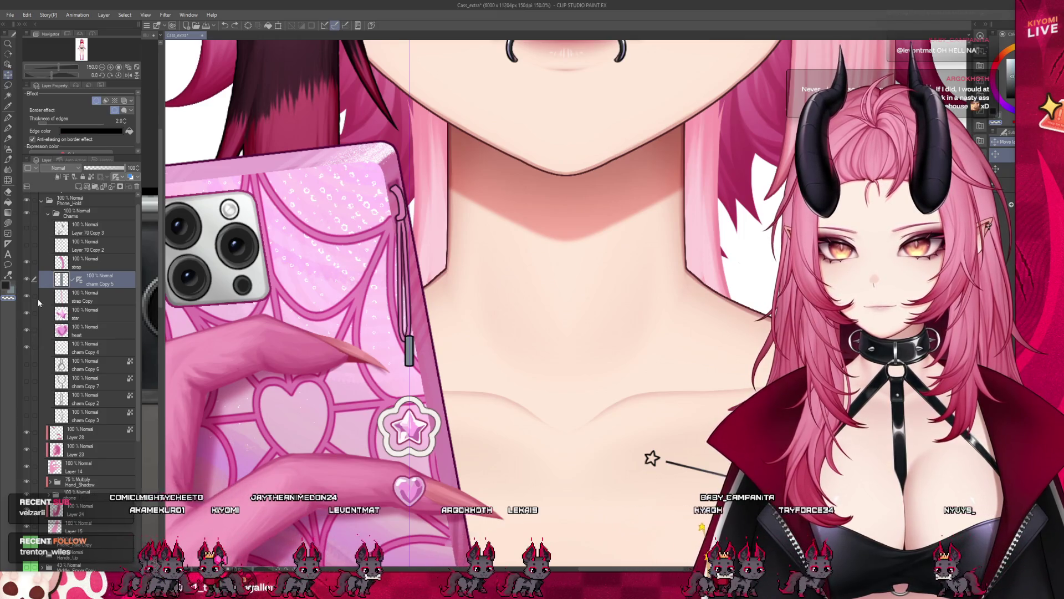
pyautogui.moveTo(38, 292); pyautogui.dragTo(37, 402)
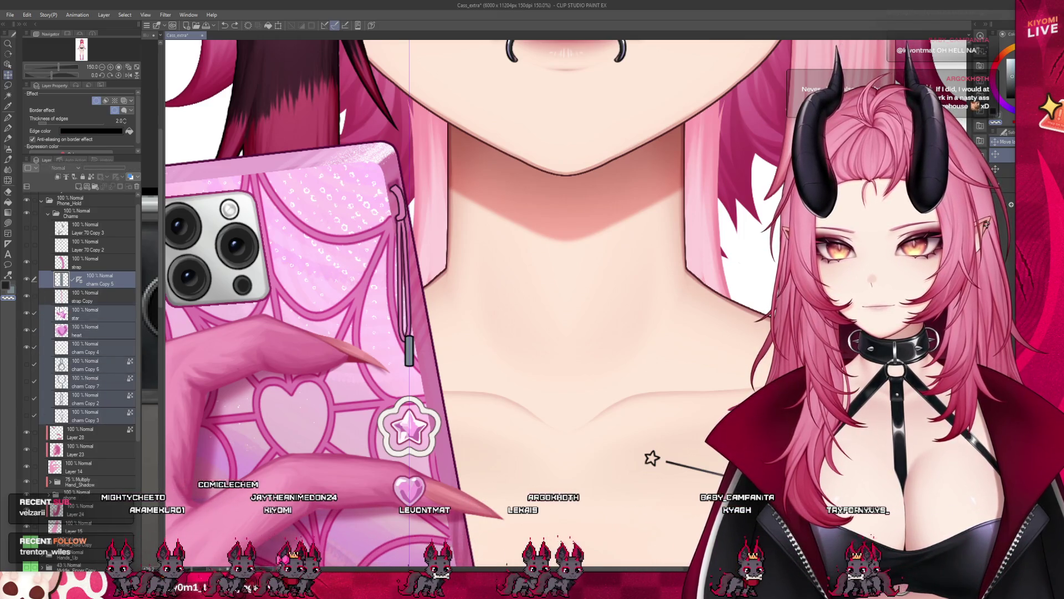
pyautogui.press('Left')
pyautogui.press('Left')
pyautogui.press('Left')
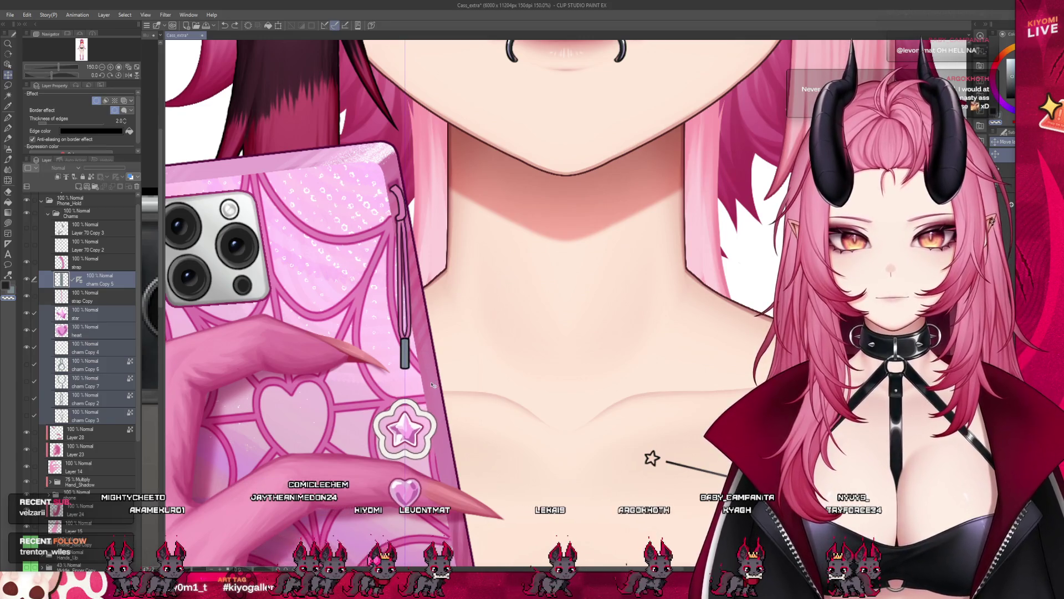
pyautogui.click(31, 247)
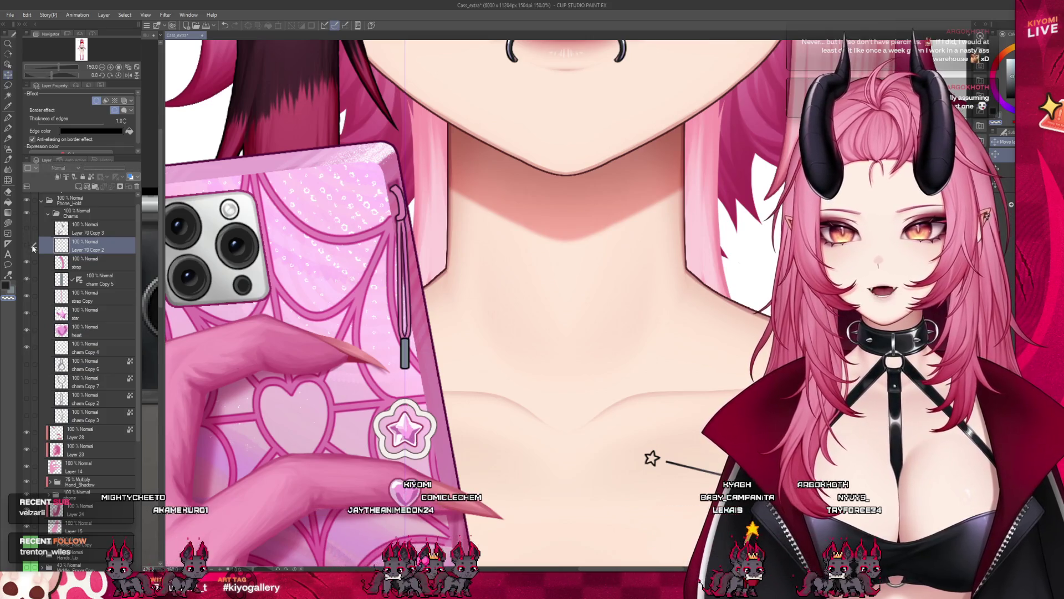
pyautogui.scroll(-3, 500, 291)
pyautogui.scroll(3, 499, 291)
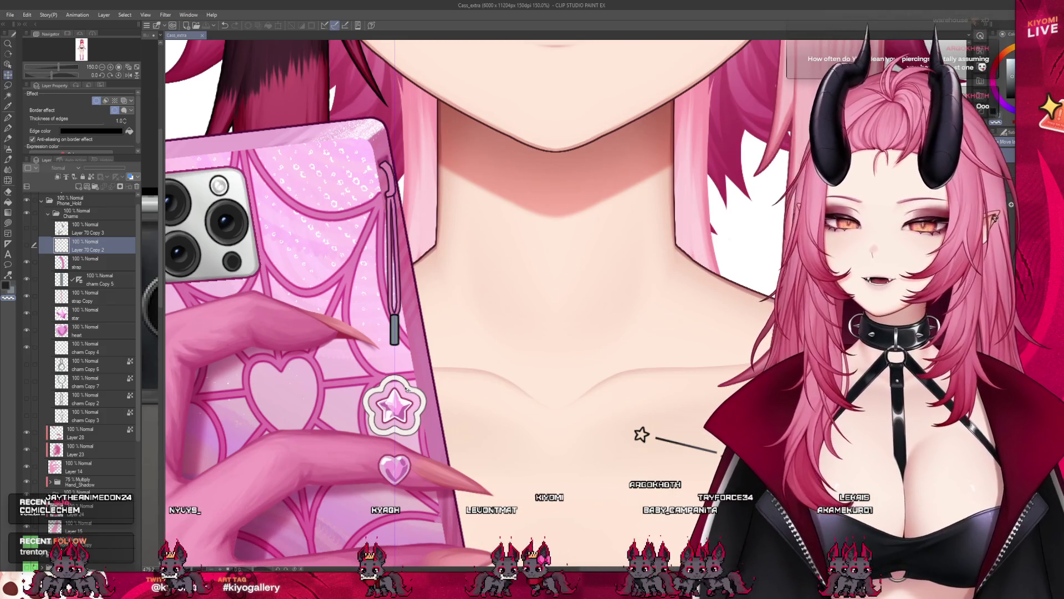
pyautogui.scroll(-3, 466, 300)
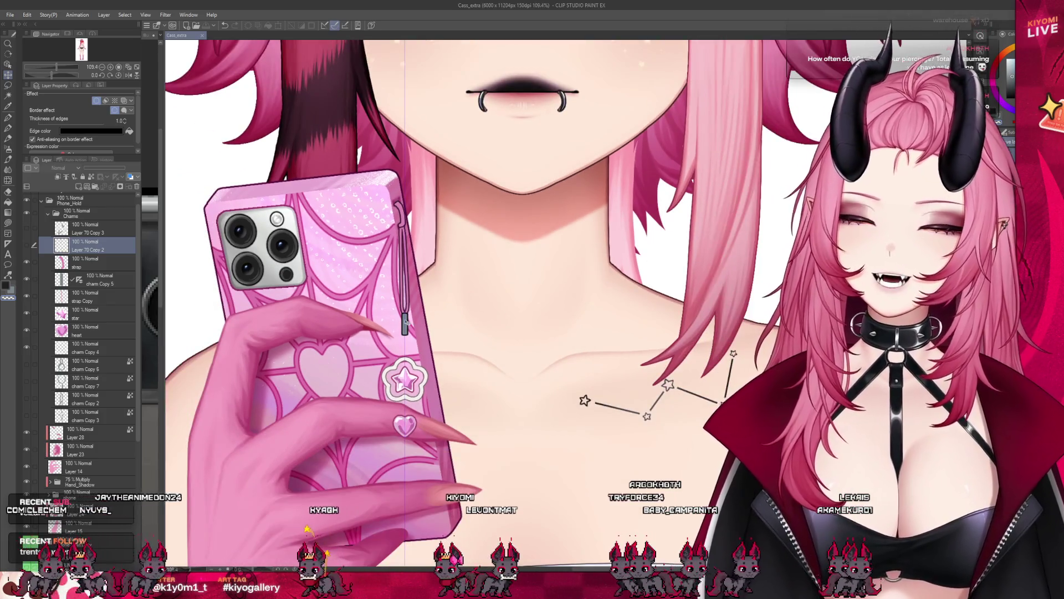
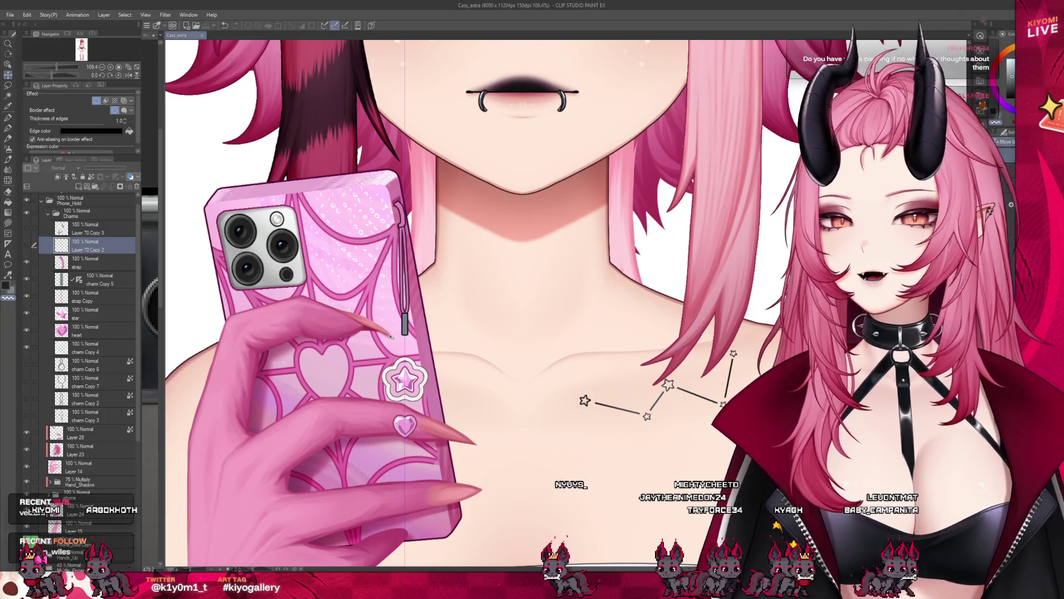
pyautogui.scroll(4, 416, 250)
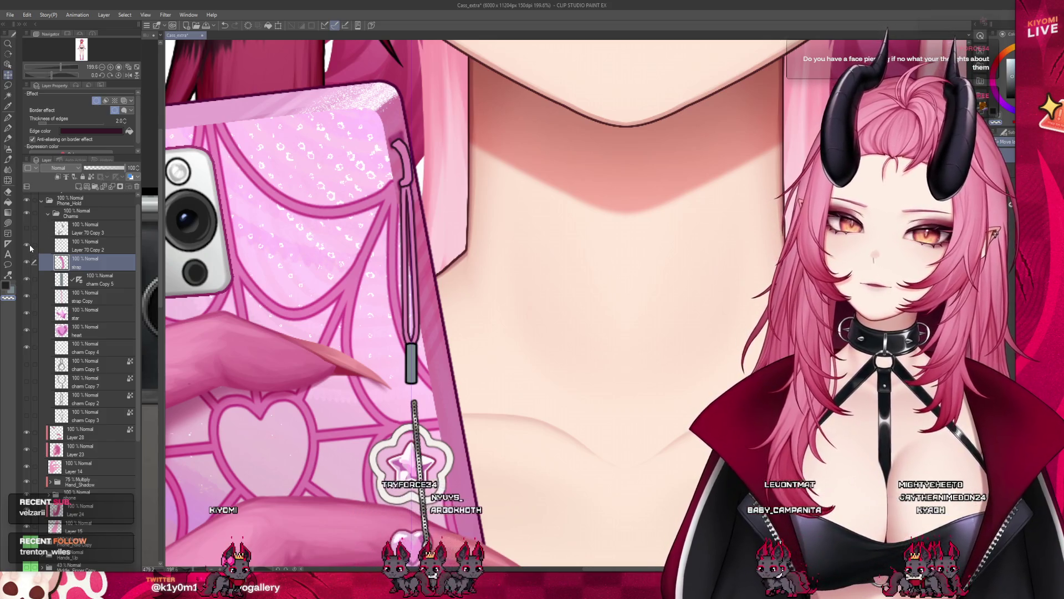
# Step: Toggle the strap, hook and charm copy layers visible so the hook and star pendant appear on the strap
pyautogui.press('Delete')
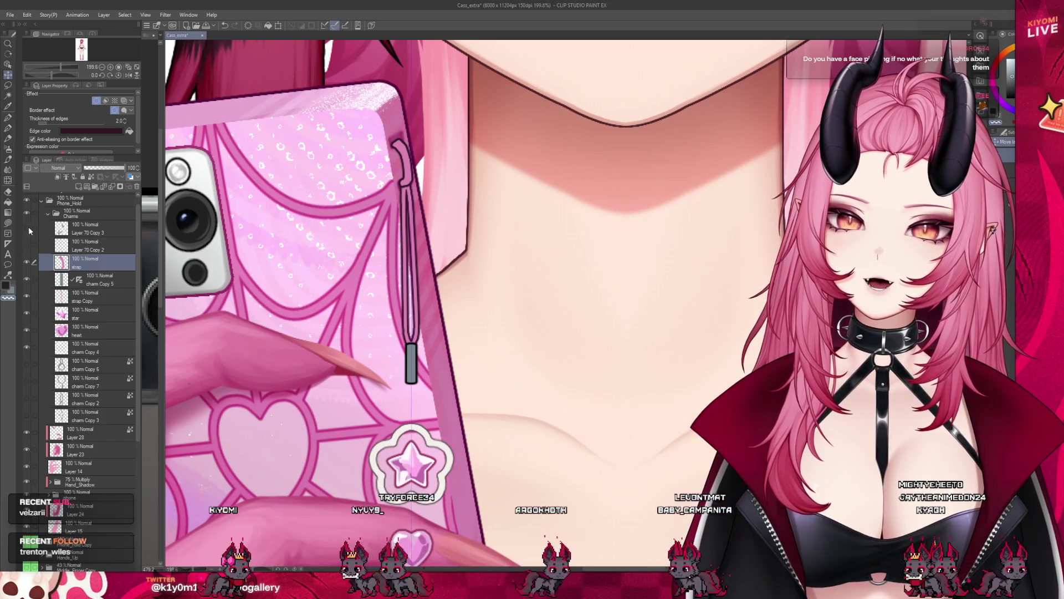
pyautogui.click(28, 391)
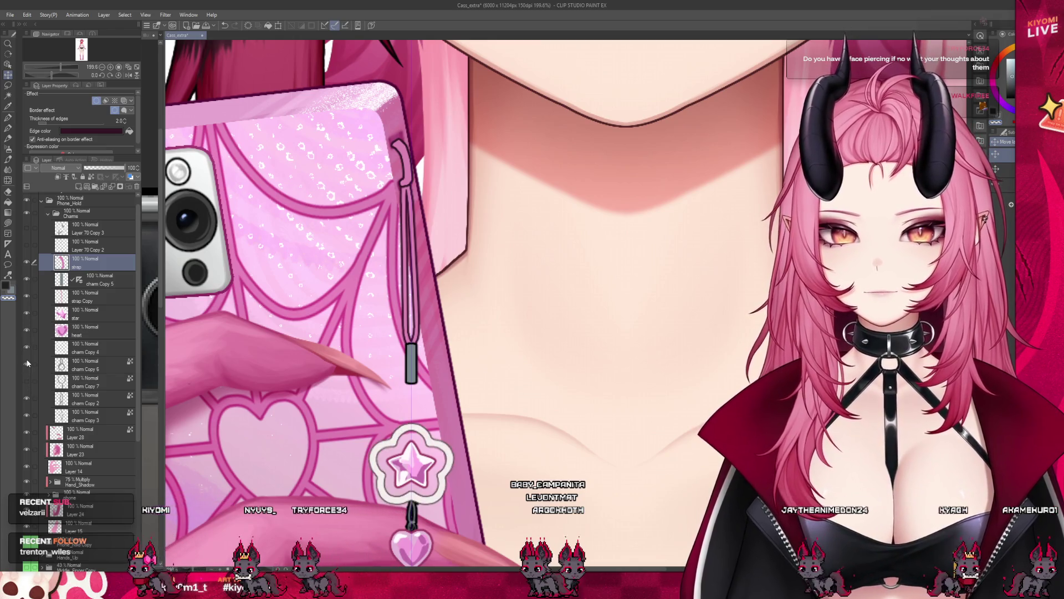
pyautogui.click(32, 363)
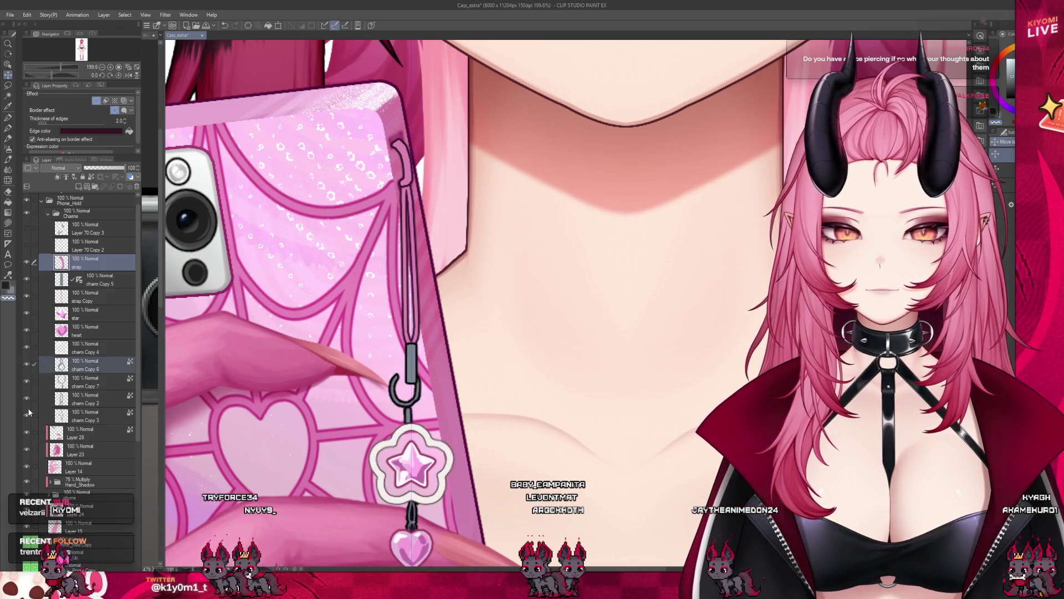
pyautogui.hotkey('ctrl', '-')
pyautogui.hotkey('ctrl', '+')
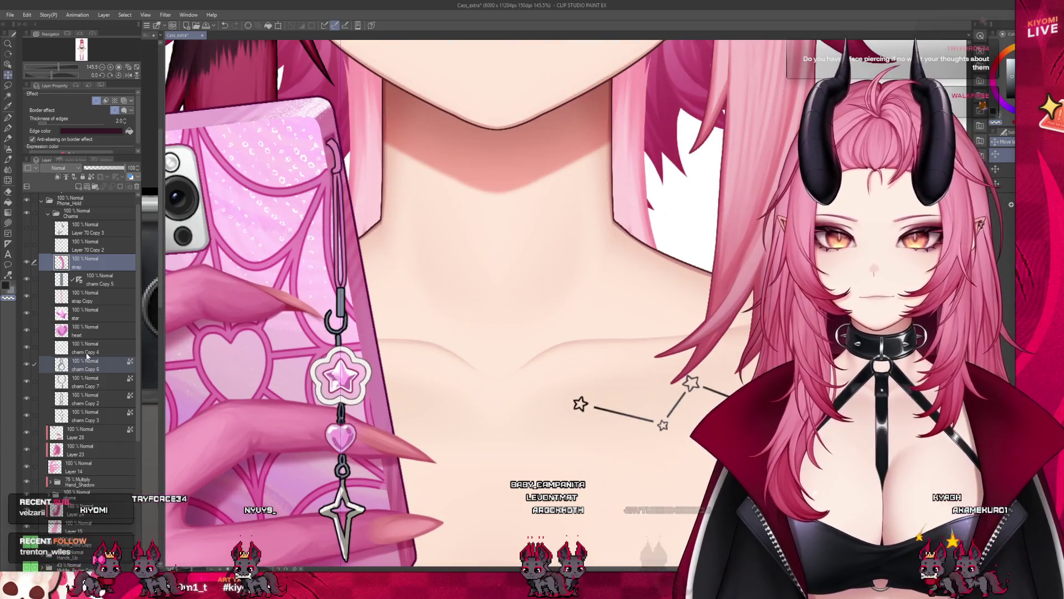
# Step: Select the charm Copy 6 and Copy 7 layers and hide the four-point star pendant
pyautogui.click(87, 363)
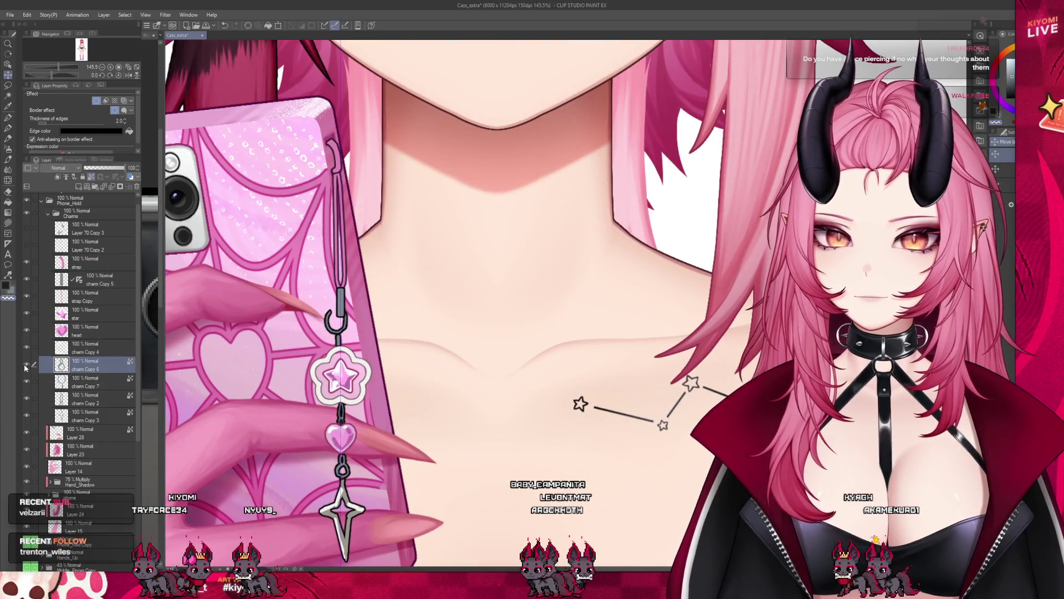
pyautogui.click(32, 381)
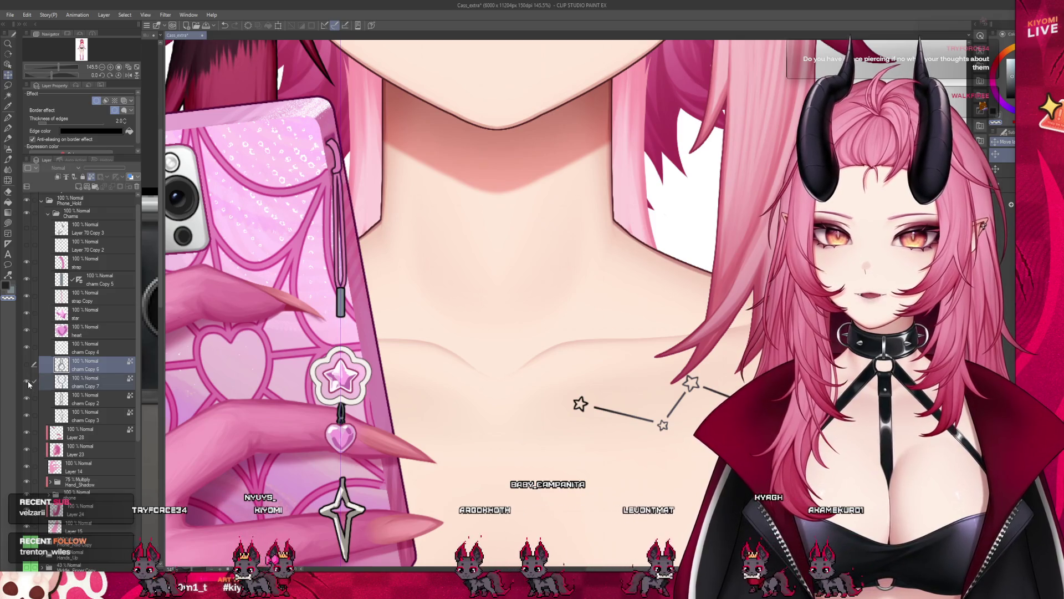
pyautogui.click(30, 366)
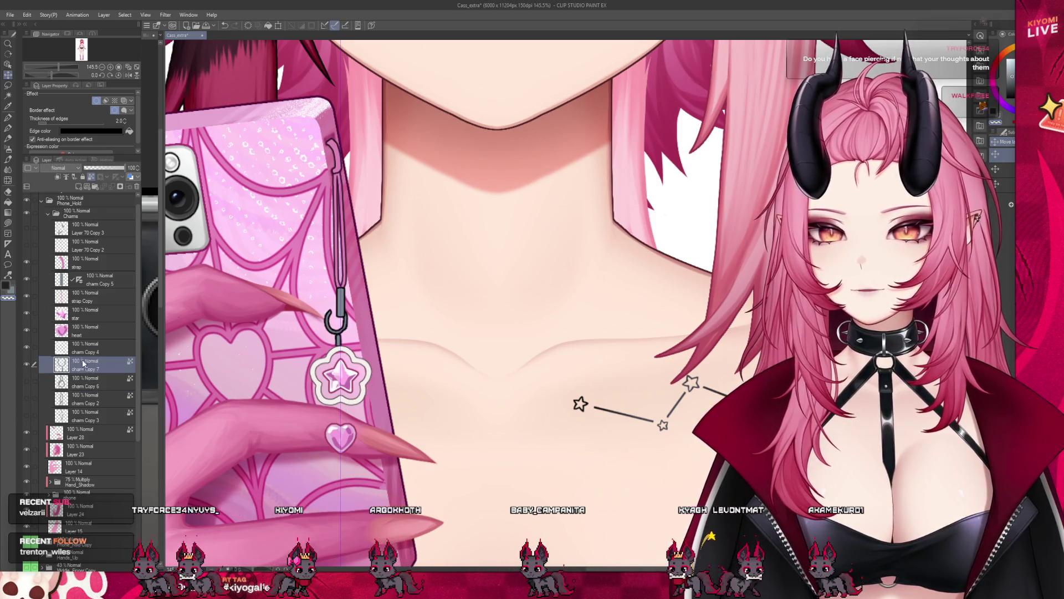
pyautogui.scroll(3, 349, 350)
pyautogui.scroll(3, 349, 349)
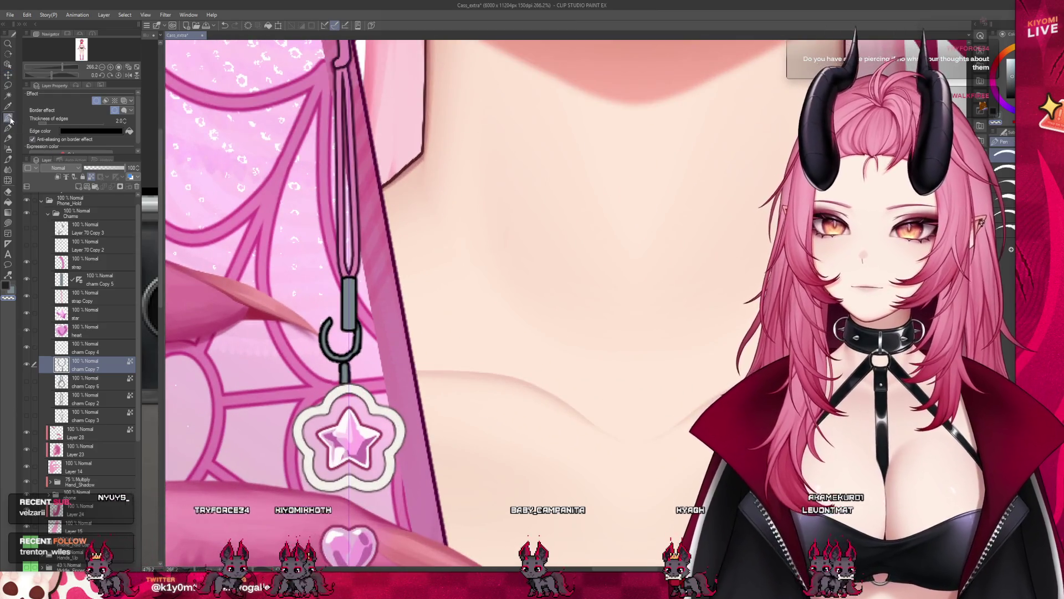
pyautogui.scroll(2, 356, 416)
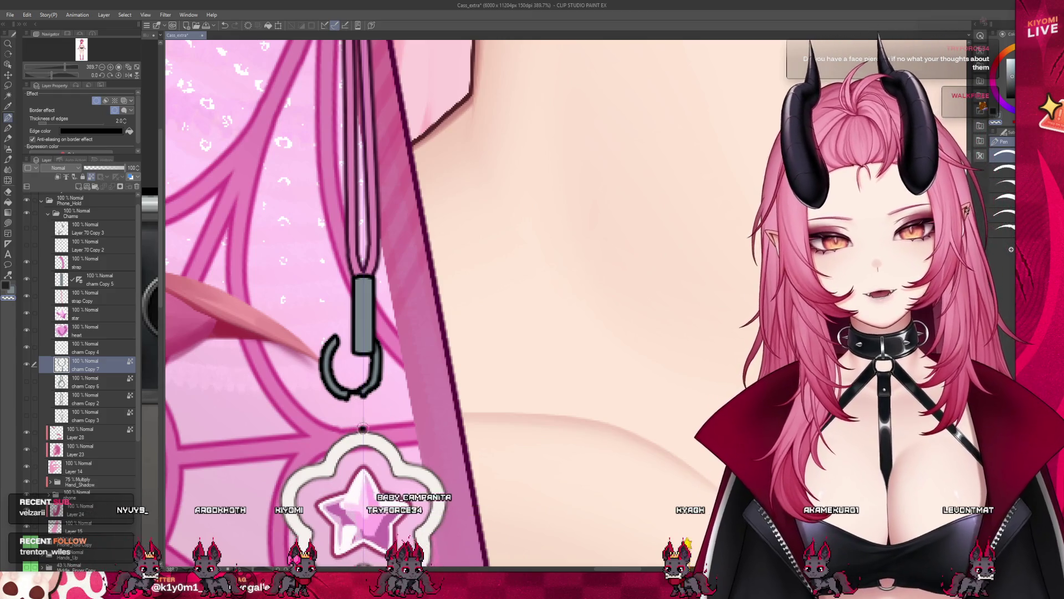
# Step: Erase the lower hook outline between the strap rod and the star charm, undoing a trial stroke
pyautogui.moveTo(374, 349)
pyautogui.mouseDown()
pyautogui.moveTo(366, 397)
pyautogui.moveTo(354, 391)
pyautogui.mouseUp()
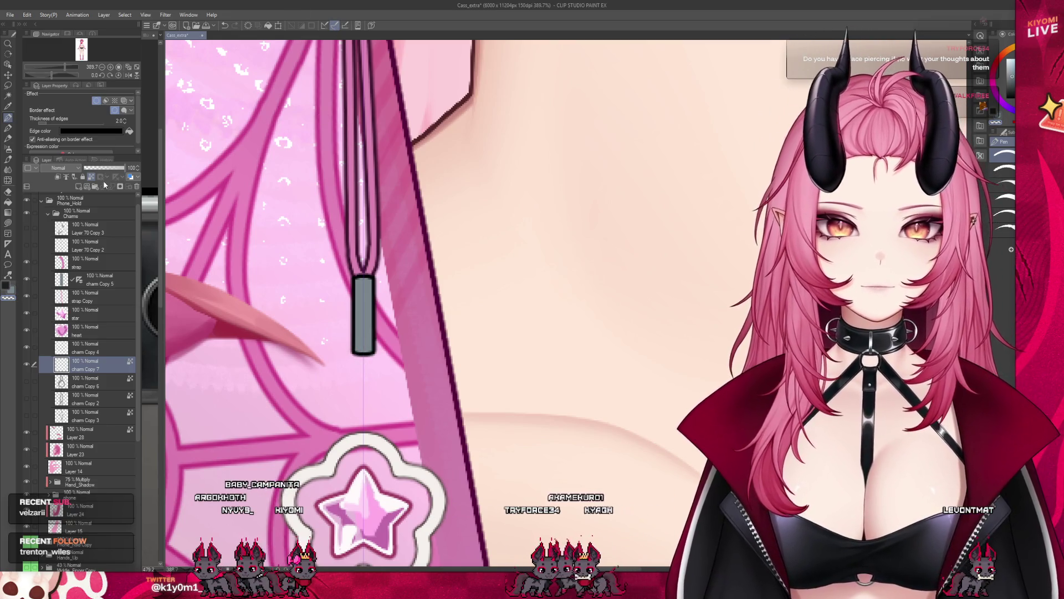
pyautogui.moveTo(353, 356); pyautogui.dragTo(374, 396)
pyautogui.hotkey('ctrl', 'z')
pyautogui.hotkey('ctrl', 'z')
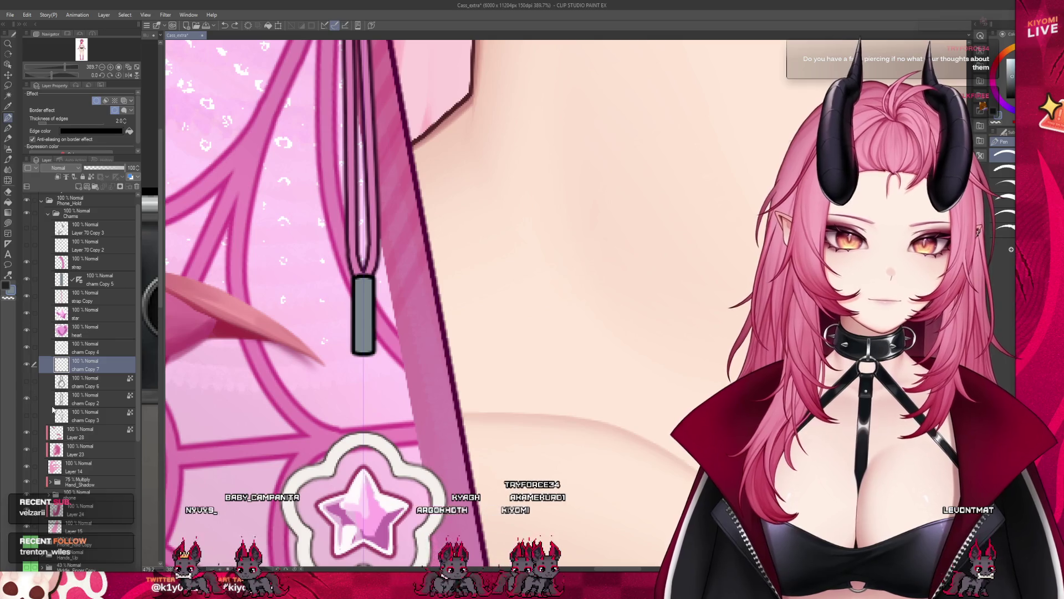
pyautogui.scroll(-2, 366, 316)
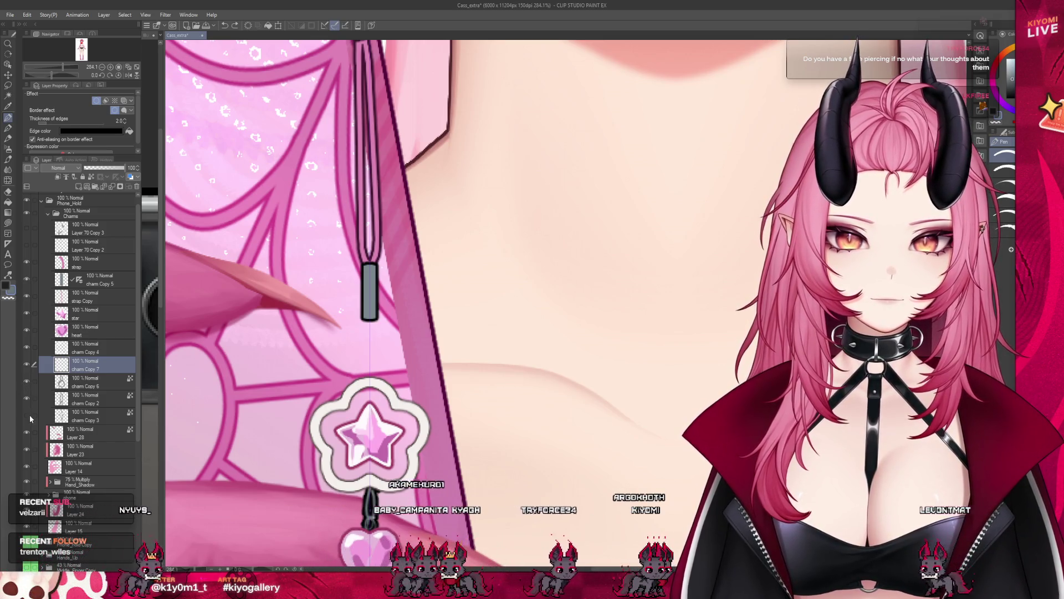
pyautogui.hotkey('ctrl', '-')
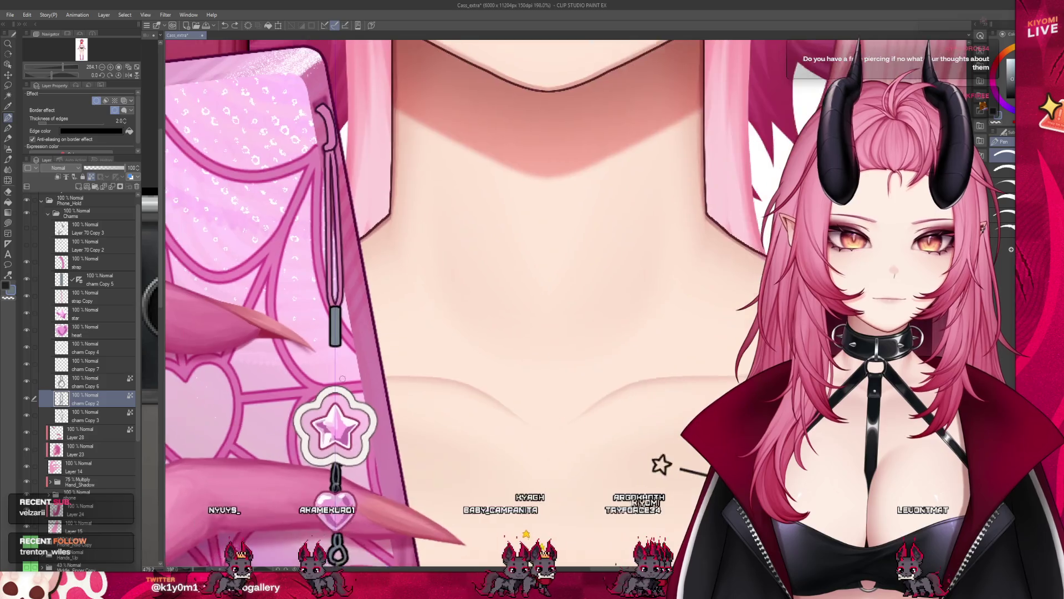
# Step: Select the charm Copy 7 layer and step through undo to review the earlier ring link
pyautogui.hotkey('ctrl', '-')
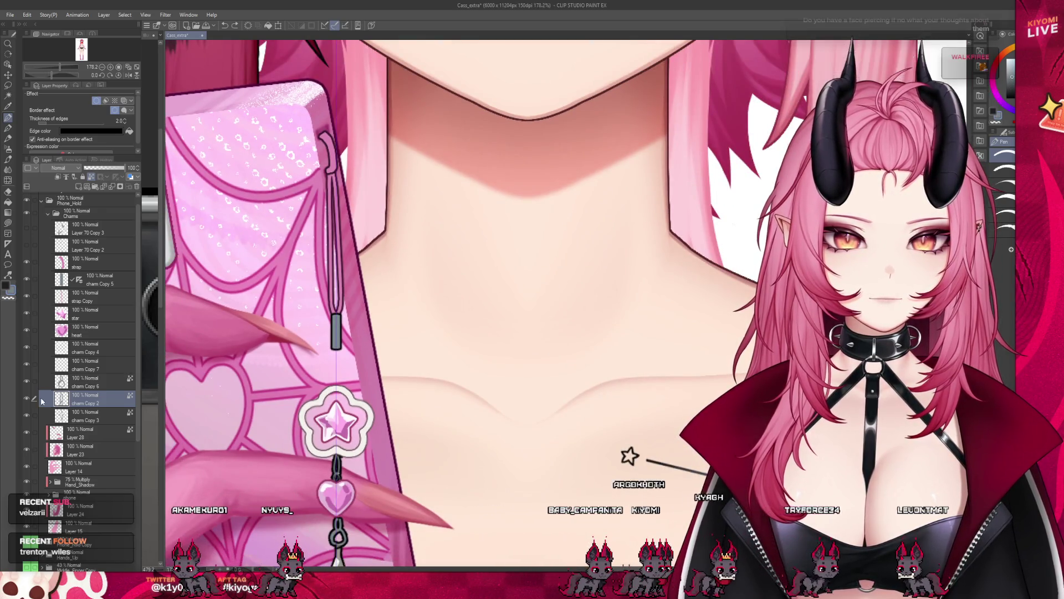
pyautogui.click(67, 364)
pyautogui.scroll(3, 332, 291)
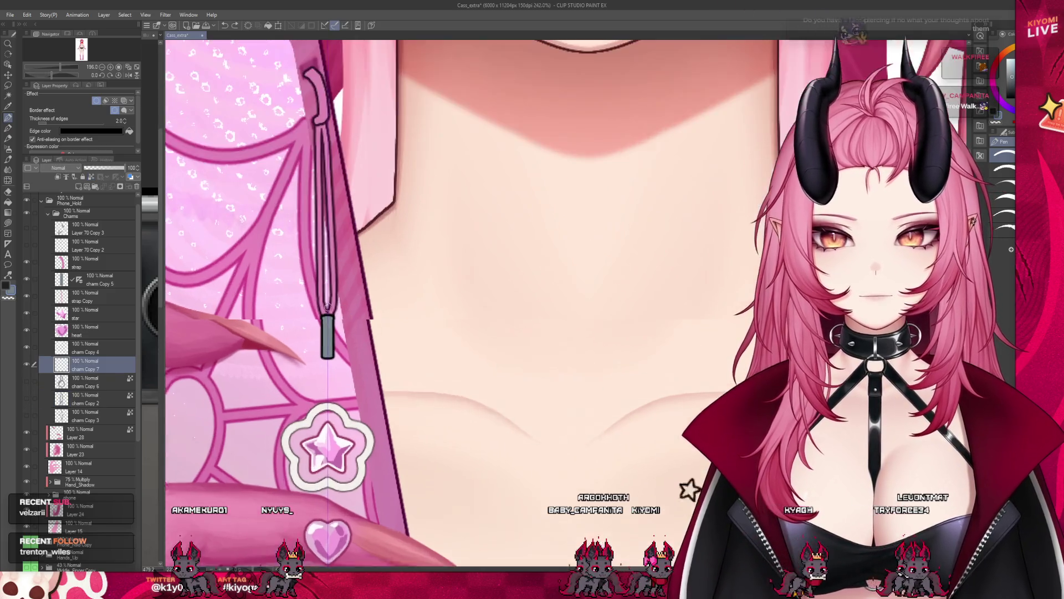
pyautogui.scroll(3, 272, 313)
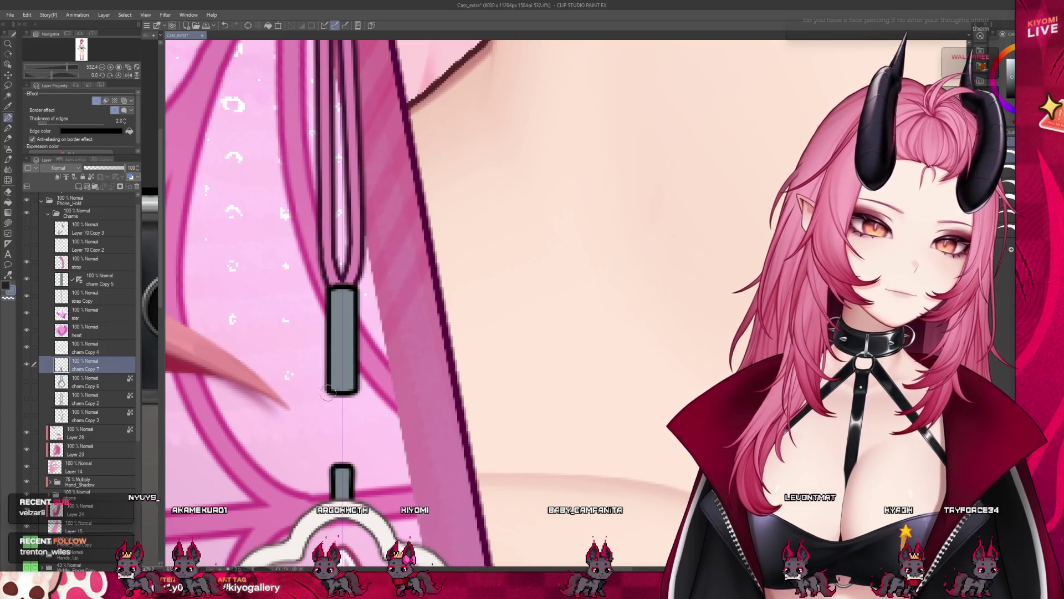
pyautogui.hotkey('ctrl', 'z')
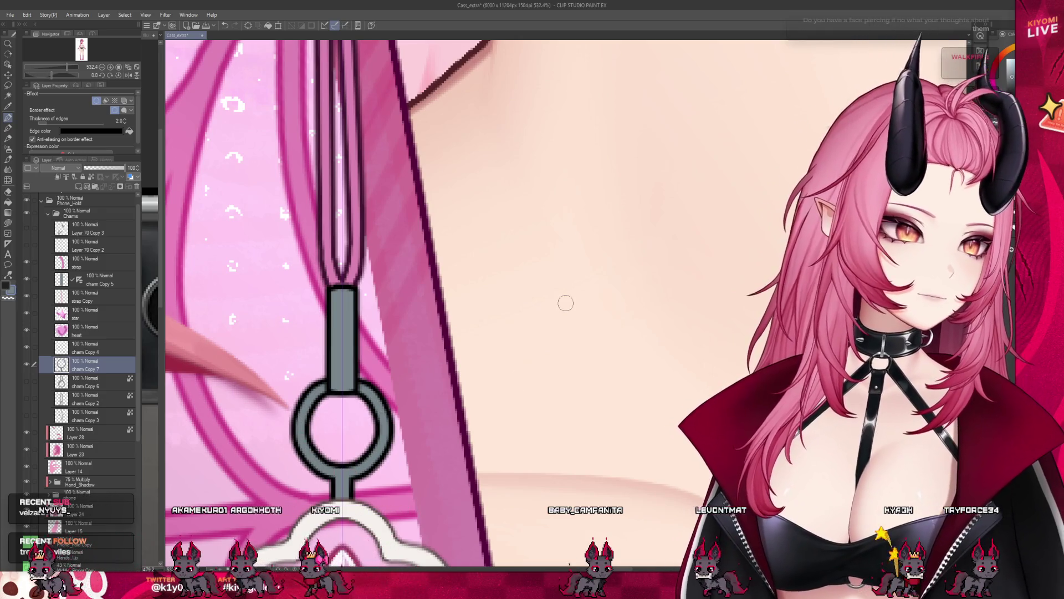
pyautogui.hotkey('ctrl', 'z')
# Step: Draw a round grey ring link at the strap rod's end joining it to the star charm, retrying strokes
pyautogui.moveTo(333, 379); pyautogui.dragTo(341, 482)
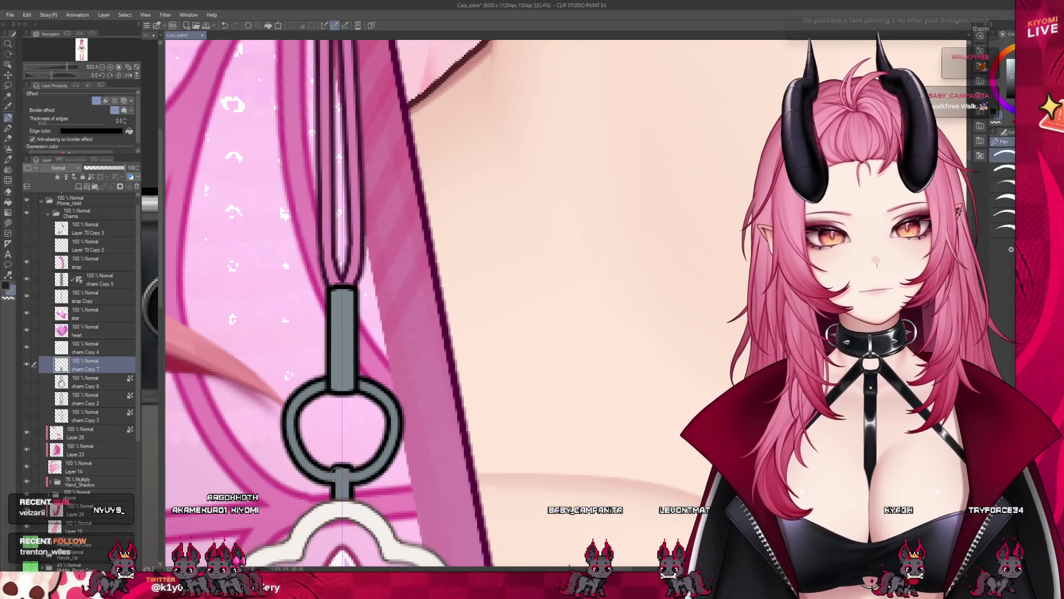
pyautogui.hotkey('ctrl', 'z')
pyautogui.moveTo(333, 378); pyautogui.dragTo(347, 449)
pyautogui.hotkey('ctrl', 'z')
pyautogui.moveTo(333, 379); pyautogui.dragTo(362, 385)
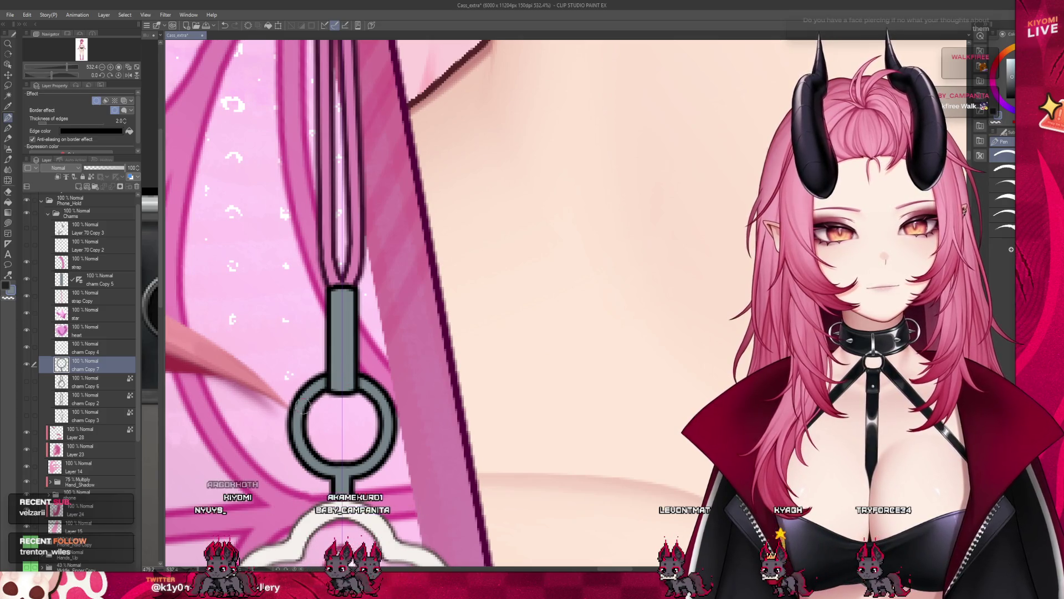
pyautogui.scroll(-2, 357, 372)
pyautogui.scroll(-3, 375, 349)
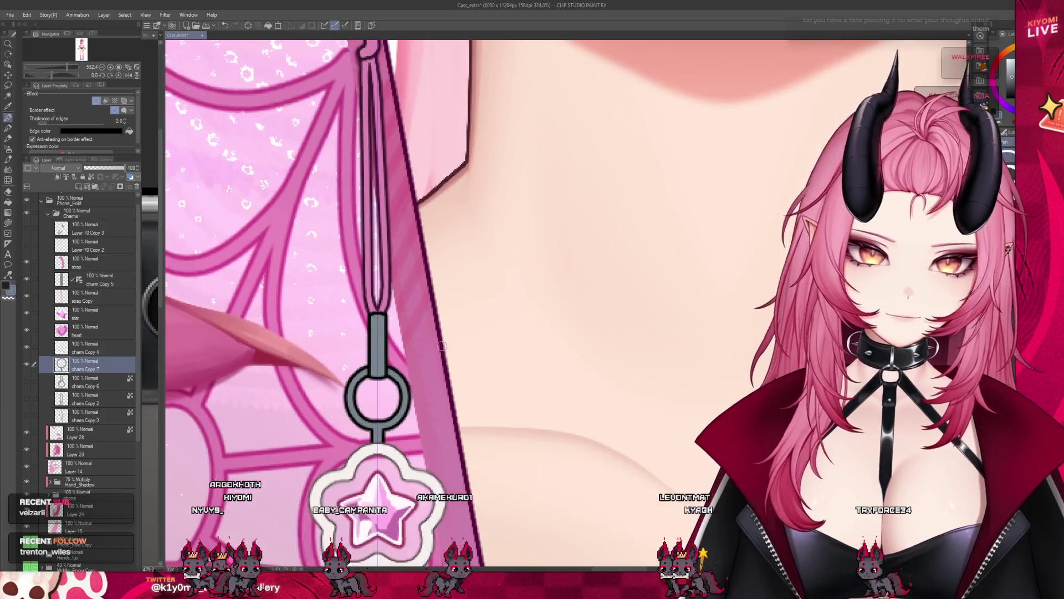
pyautogui.scroll(-3, 374, 349)
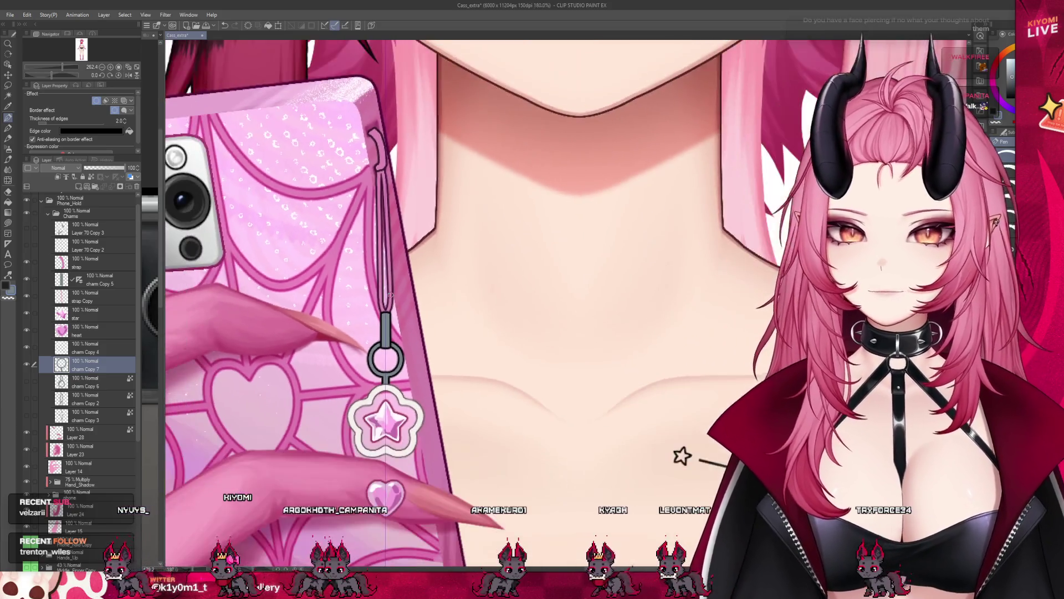
pyautogui.scroll(-3, 374, 350)
pyautogui.scroll(-2, 374, 349)
pyautogui.scroll(2, 499, 332)
pyautogui.scroll(1, 499, 333)
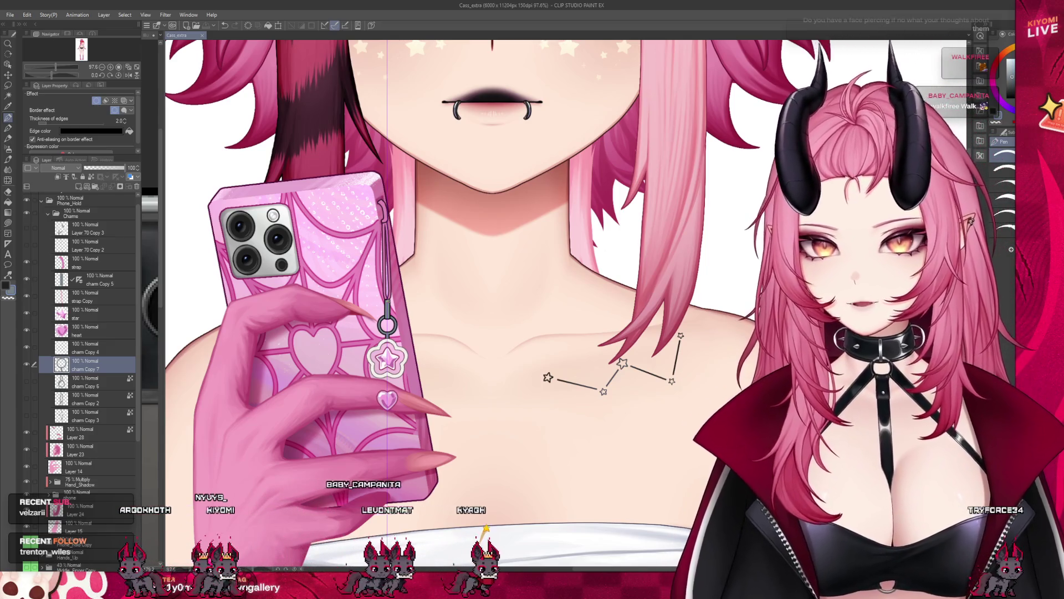
pyautogui.scroll(2, 467, 316)
pyautogui.scroll(3, 466, 316)
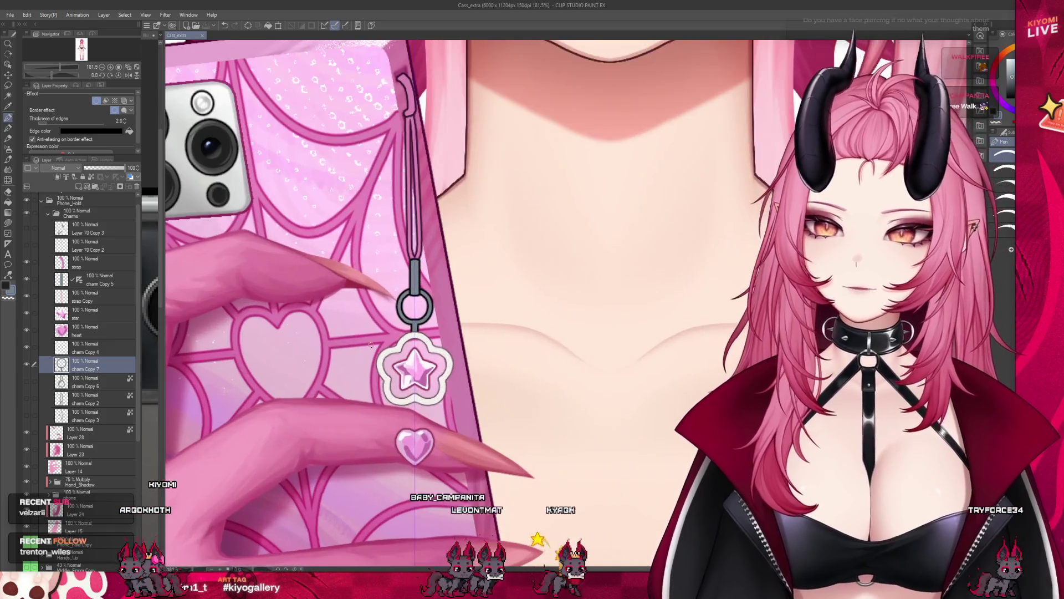
pyautogui.scroll(2, 466, 316)
pyautogui.click(62, 381)
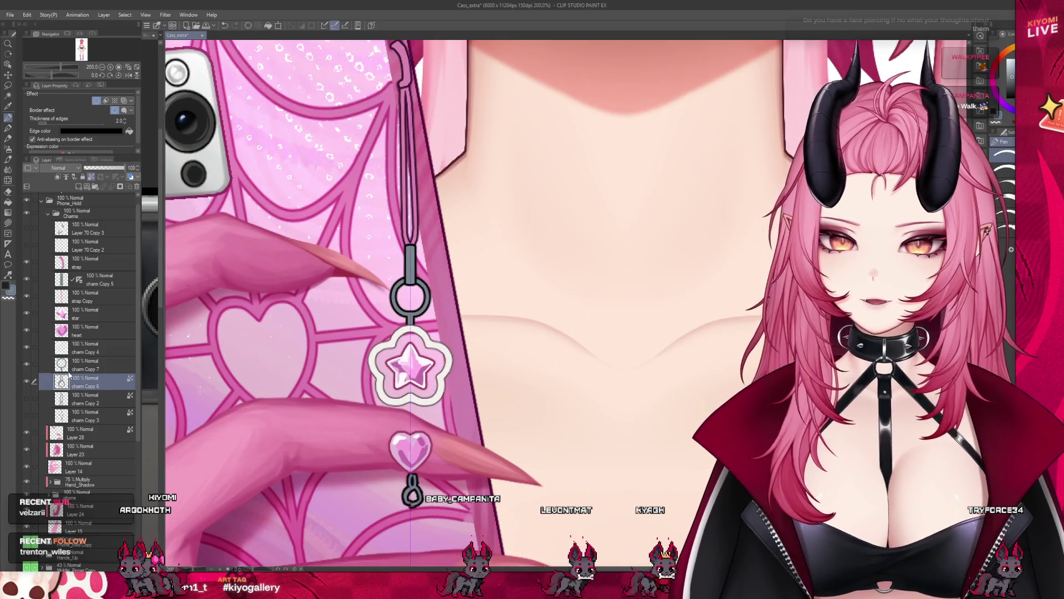
pyautogui.scroll(-2, 721, 323)
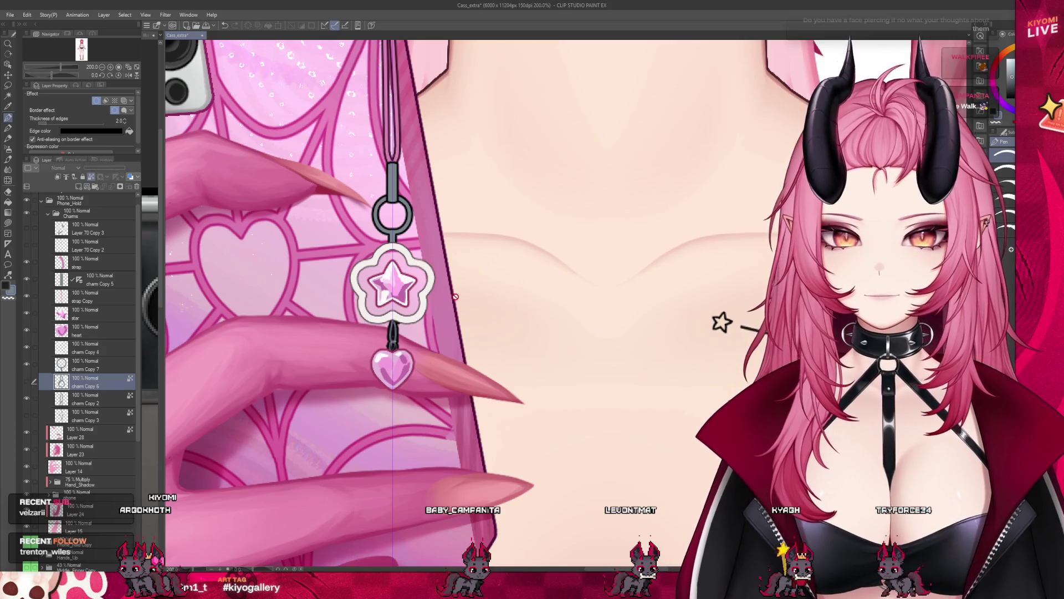
pyautogui.scroll(1, 456, 297)
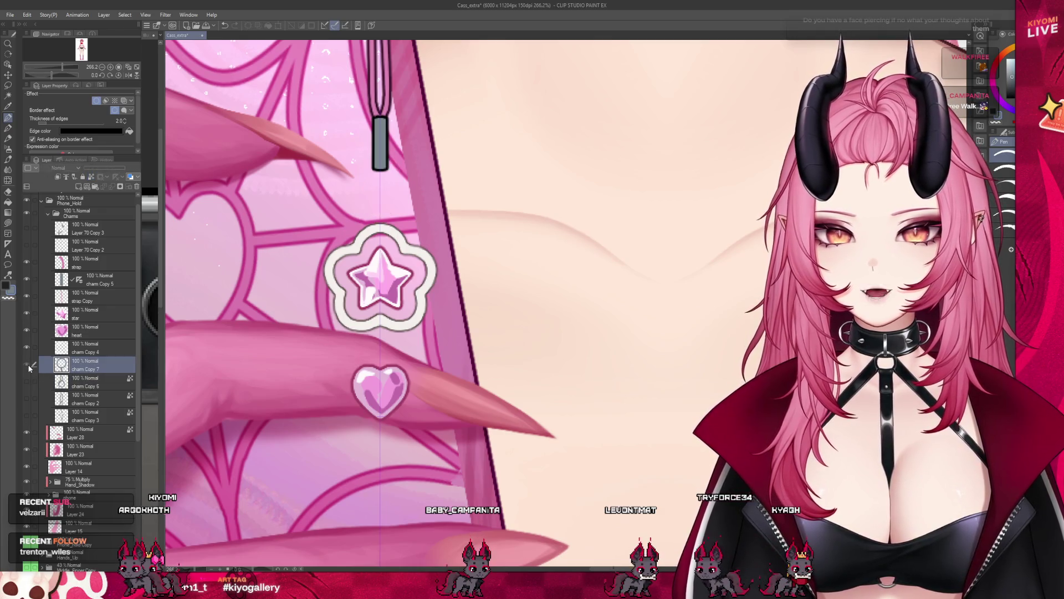
pyautogui.scroll(2, 328, 239)
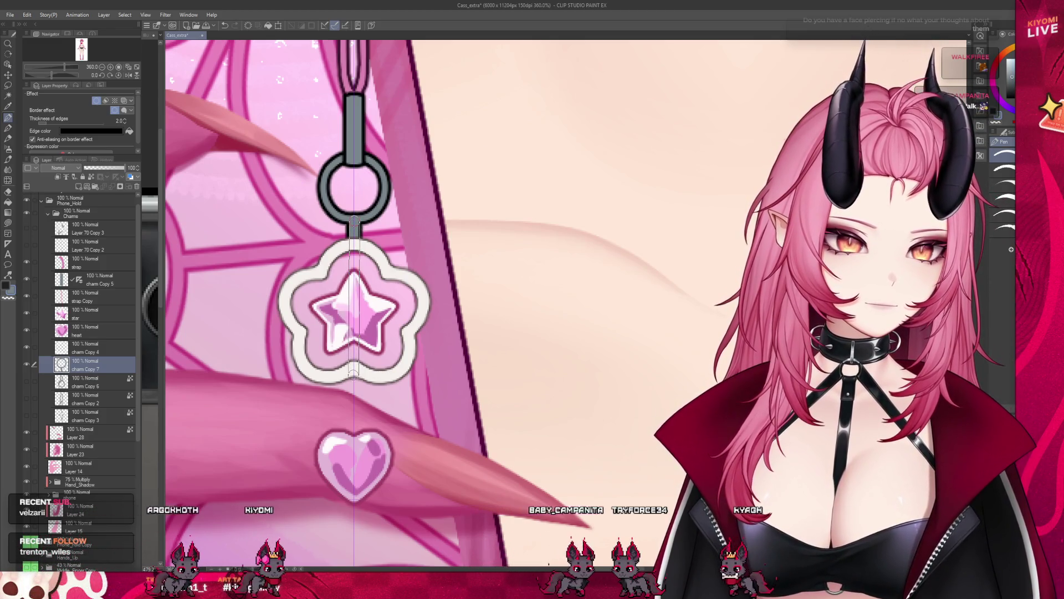
pyautogui.moveTo(355, 221); pyautogui.dragTo(354, 383)
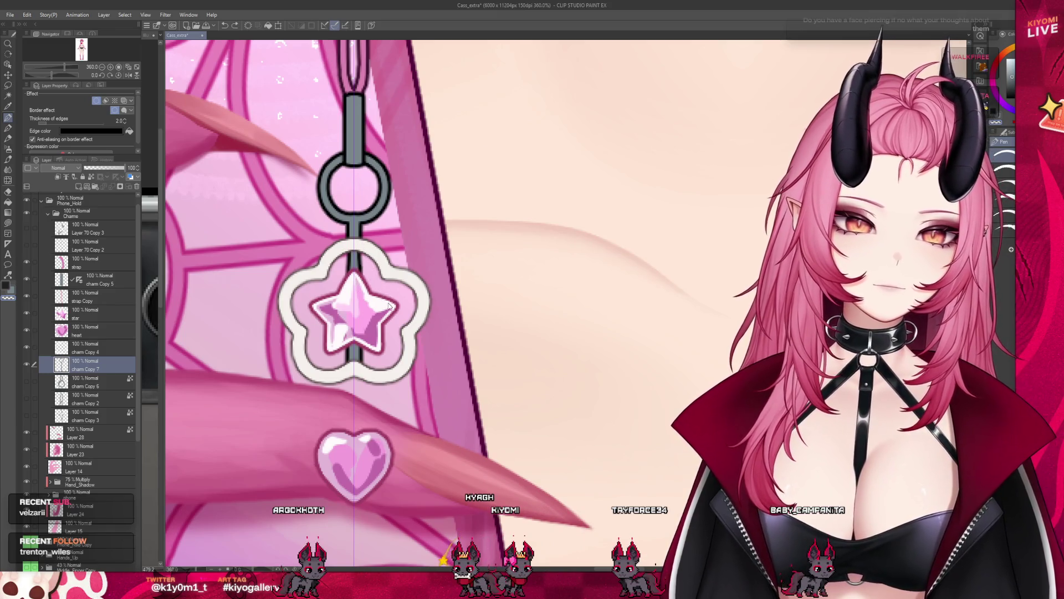
pyautogui.scroll(-2, 374, 291)
pyautogui.scroll(-2, 374, 292)
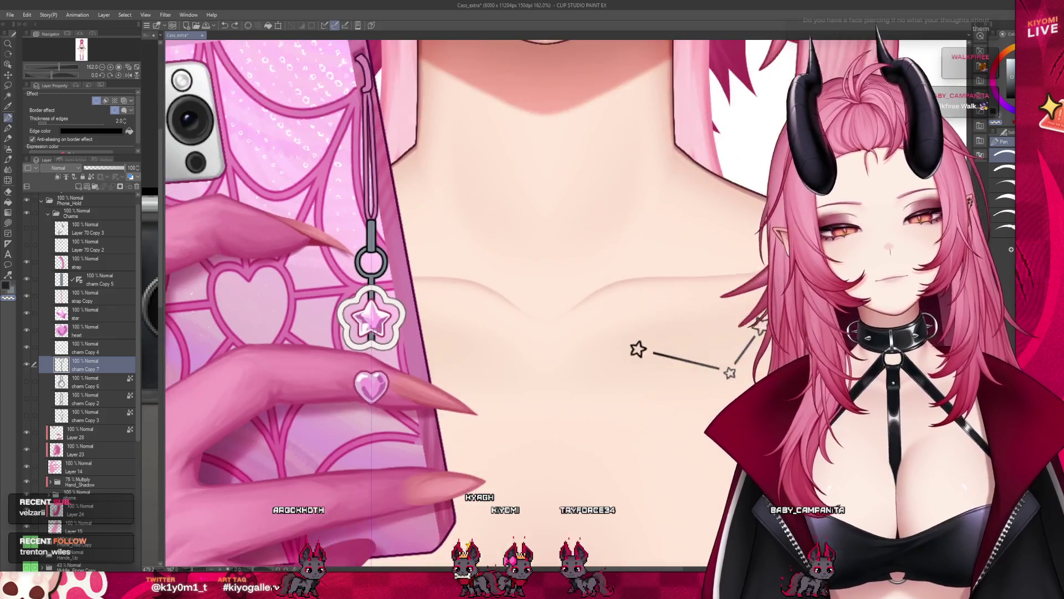
pyautogui.scroll(-2, 375, 291)
pyautogui.scroll(-1, 375, 292)
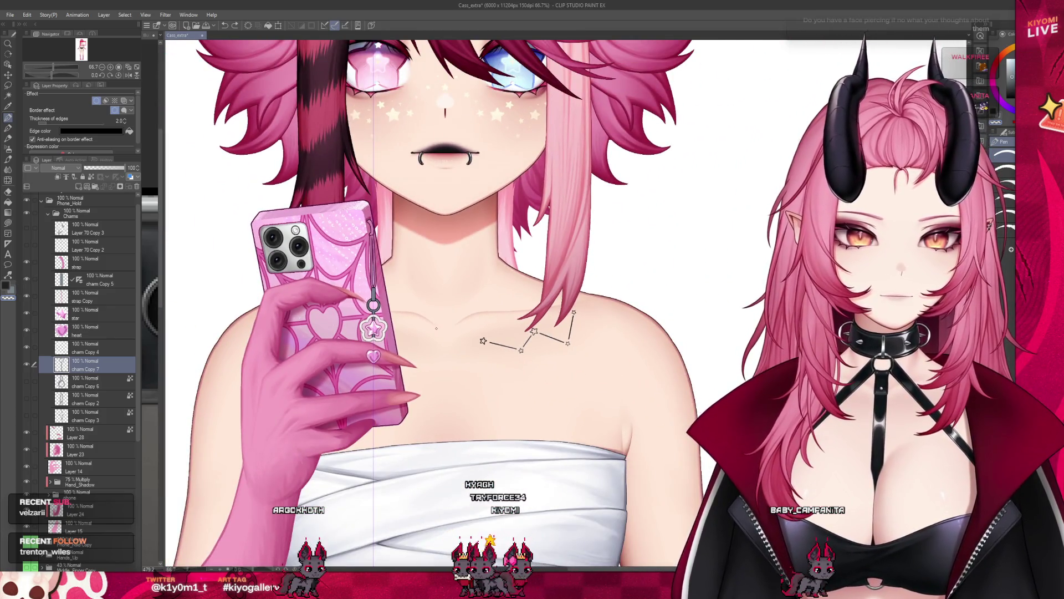
pyautogui.scroll(2, 375, 291)
pyautogui.scroll(2, 374, 291)
pyautogui.scroll(2, 374, 291)
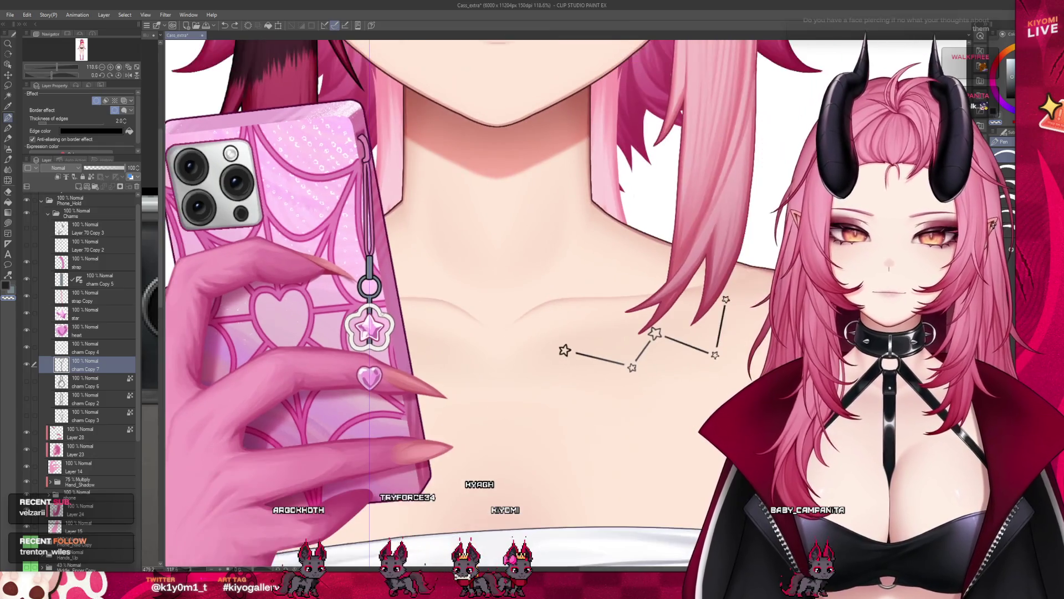
pyautogui.scroll(1, 374, 292)
pyautogui.scroll(1, 375, 292)
pyautogui.scroll(1, 375, 291)
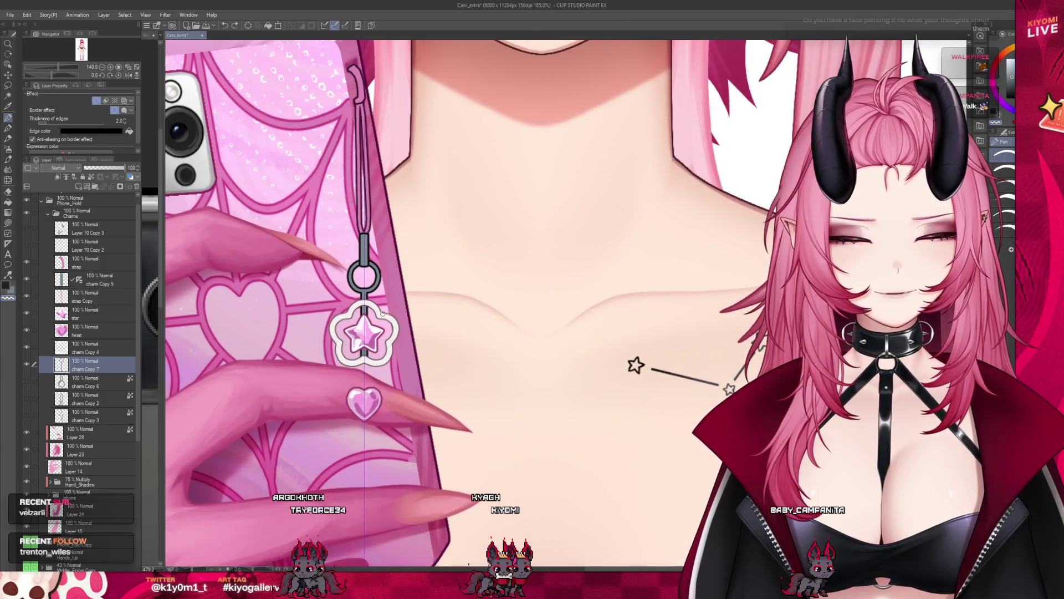
pyautogui.scroll(1, 374, 291)
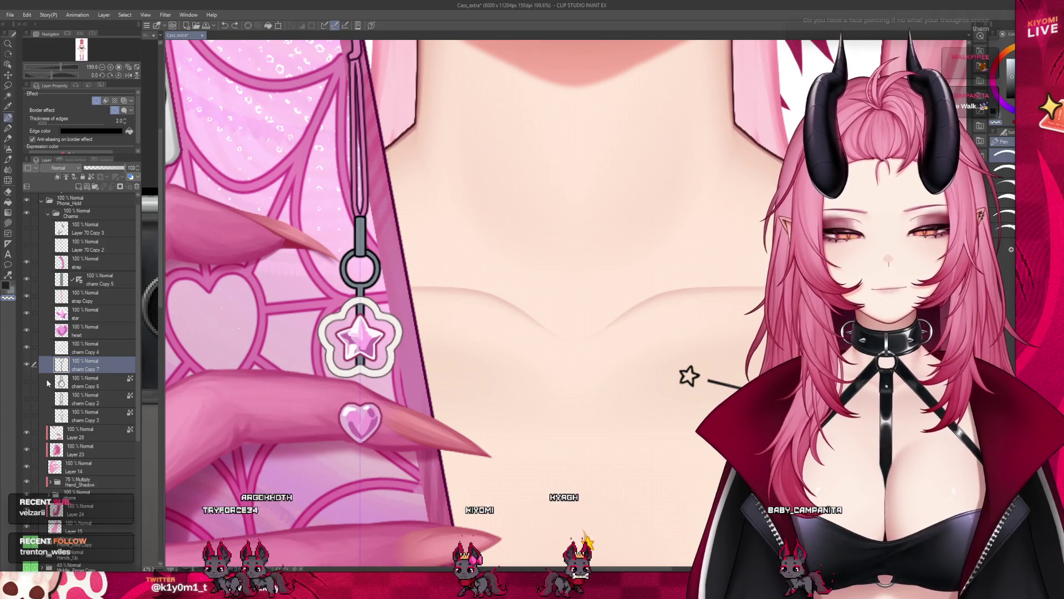
pyautogui.click(28, 381)
pyautogui.click(26, 379)
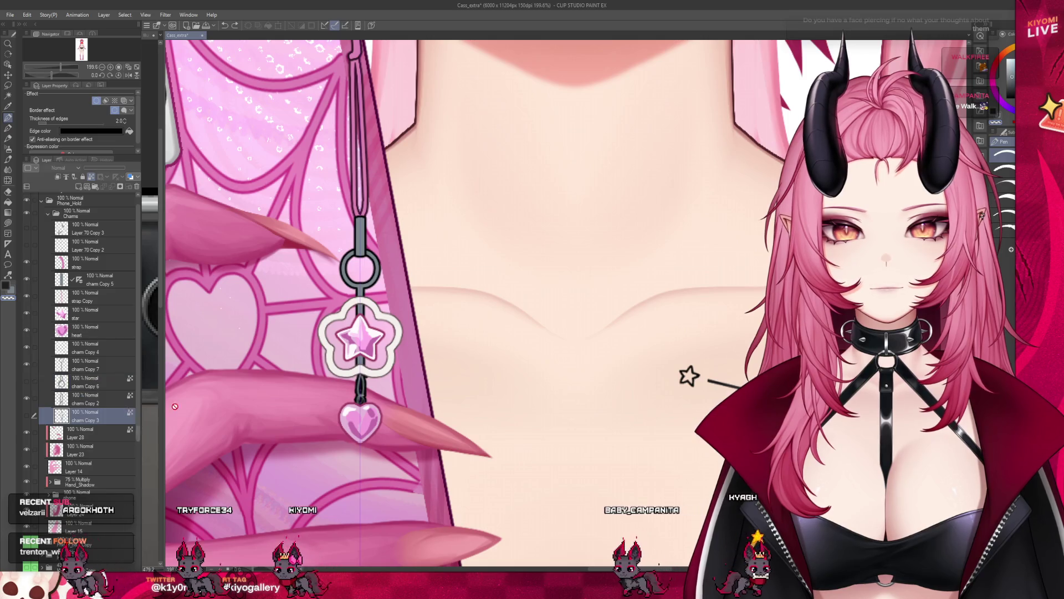
# Step: On the charm Copy 2 layer, place a chain link just below the star charm toward the heart pendant
pyautogui.click(83, 399)
pyautogui.scroll(2, 357, 334)
pyautogui.scroll(-1, 342, 384)
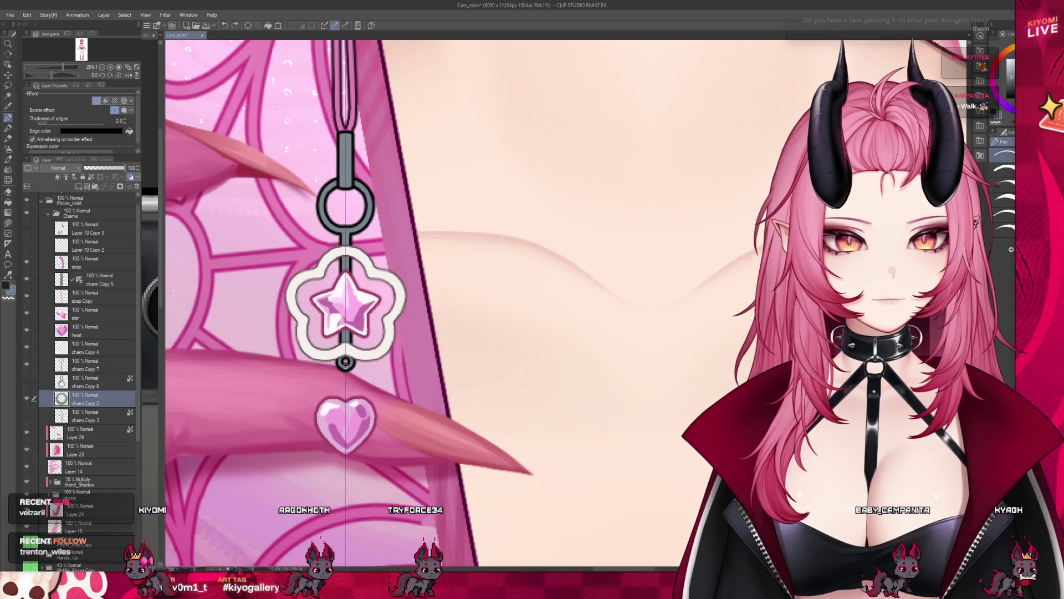
pyautogui.moveTo(341, 379); pyautogui.dragTo(350, 387)
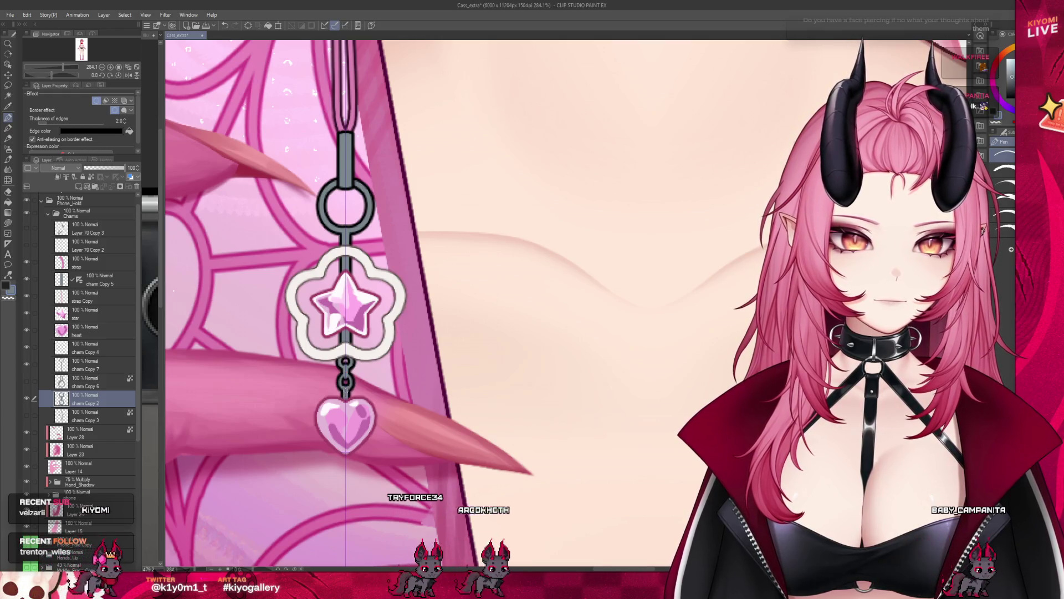
pyautogui.scroll(-3, 374, 333)
pyautogui.scroll(-2, 374, 334)
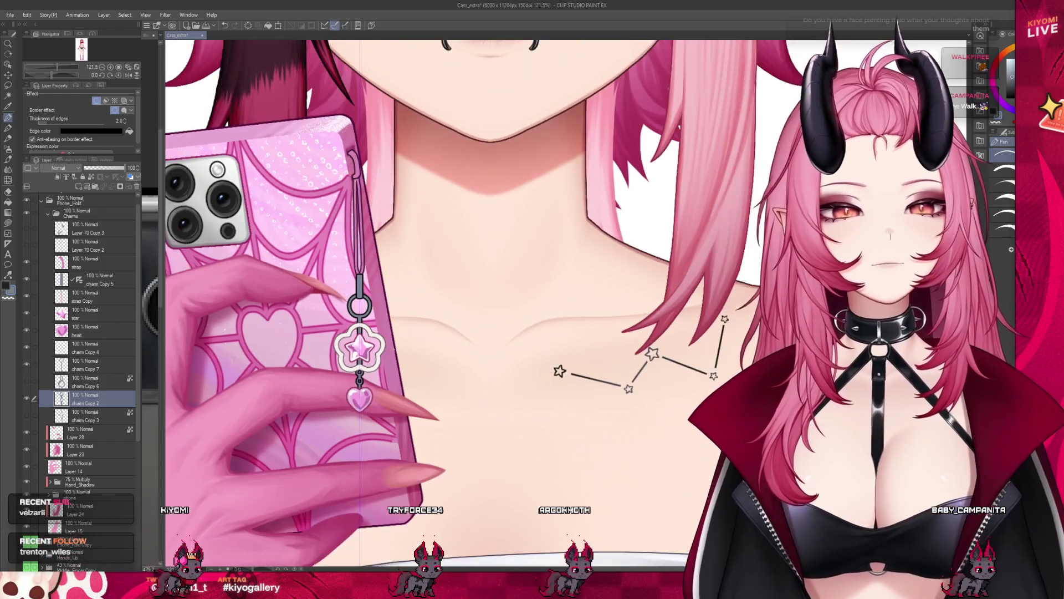
pyautogui.scroll(2, 375, 333)
pyautogui.scroll(1, 375, 333)
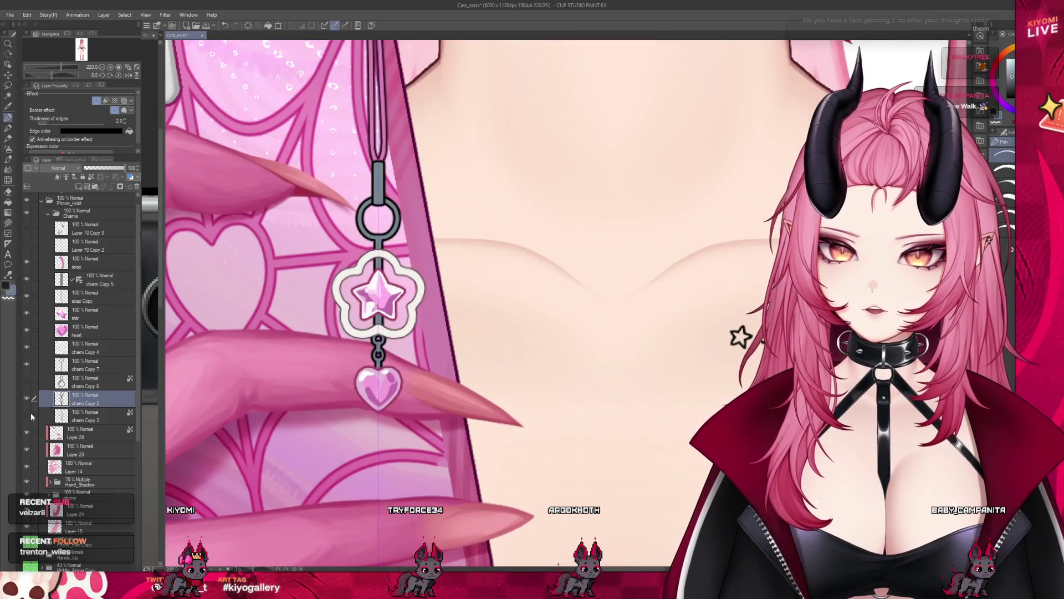
# Step: Show the cross pendant on charm Copy 6, check its chain link below the heart, then move to charm Copy 3
pyautogui.click(83, 381)
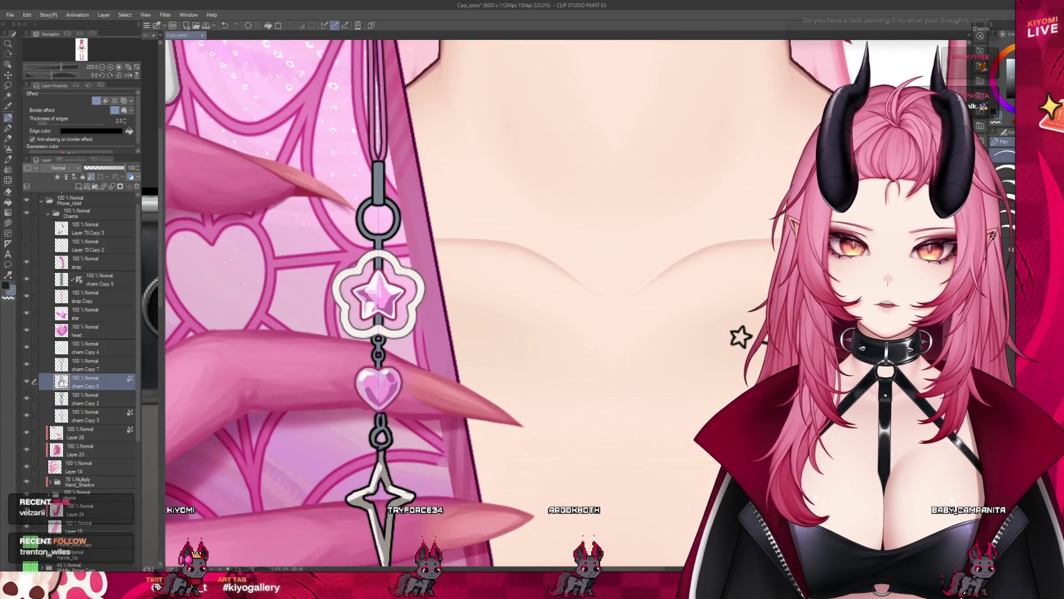
pyautogui.scroll(2, 383, 333)
pyautogui.scroll(2, 383, 375)
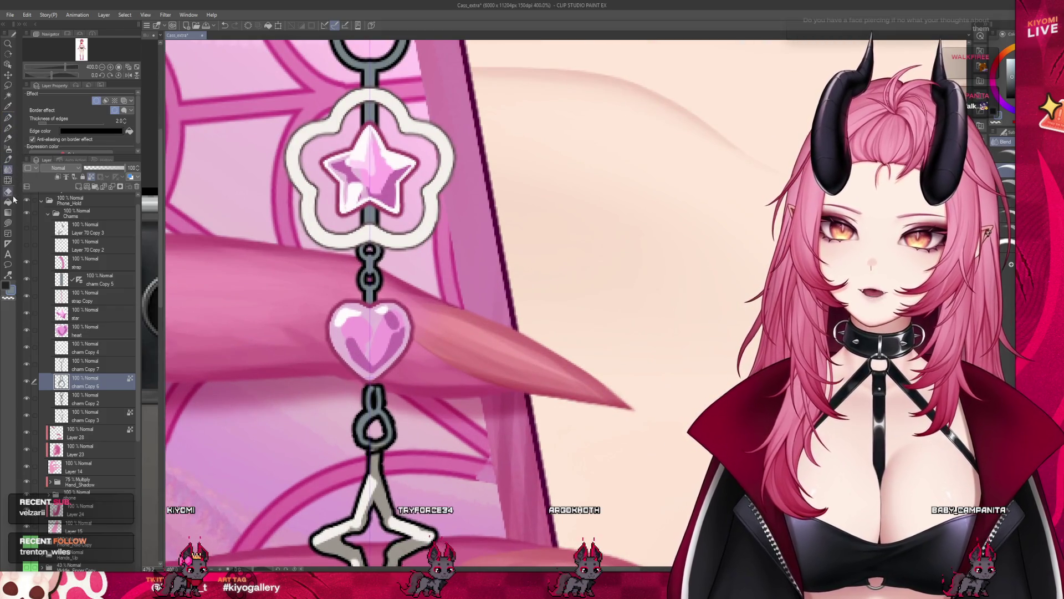
pyautogui.press('Delete')
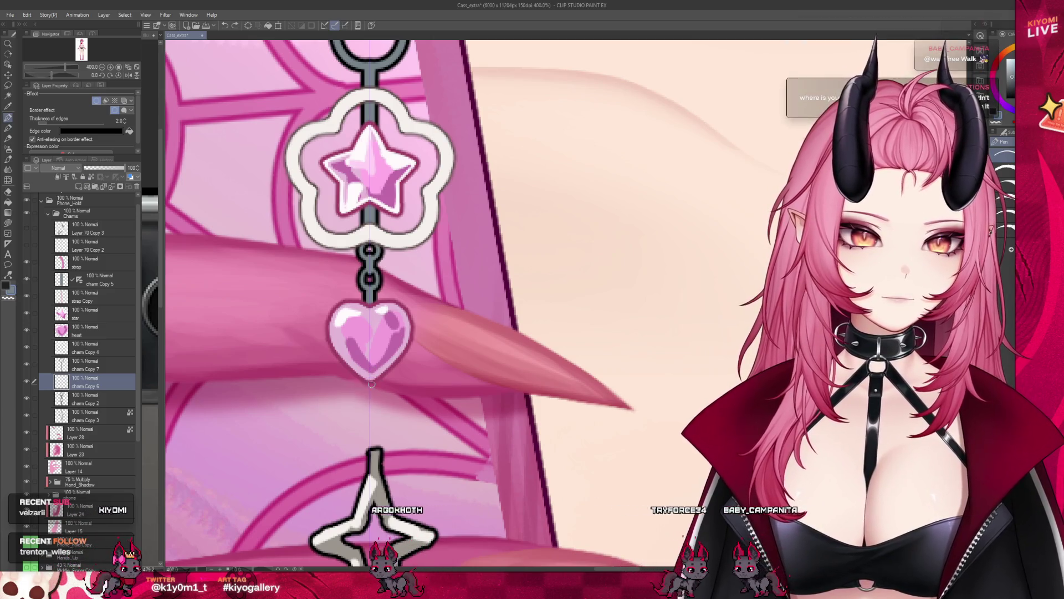
pyautogui.hotkey('ctrl', 'z')
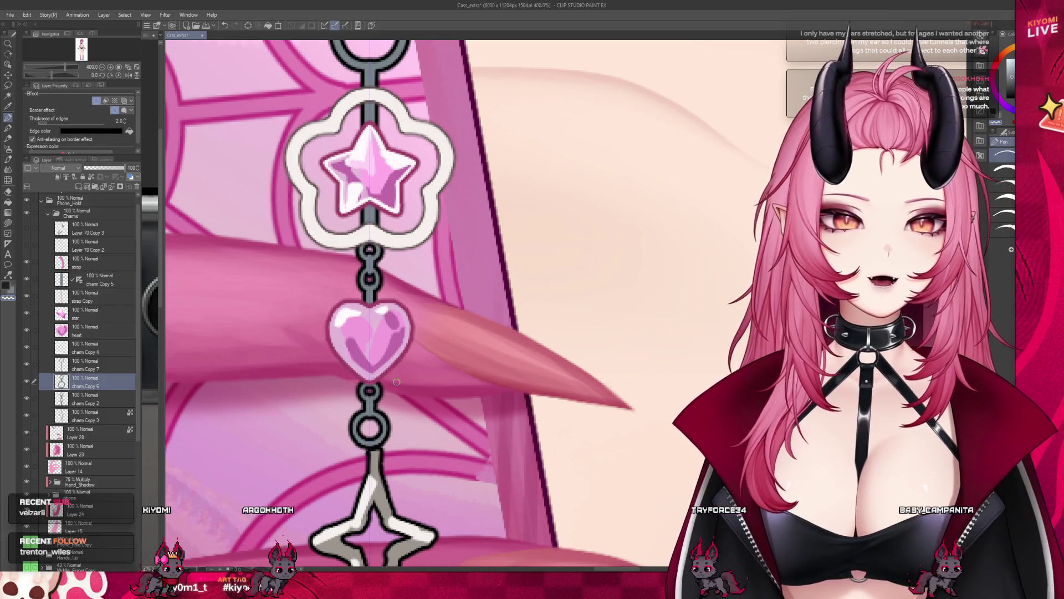
pyautogui.scroll(-3, 397, 381)
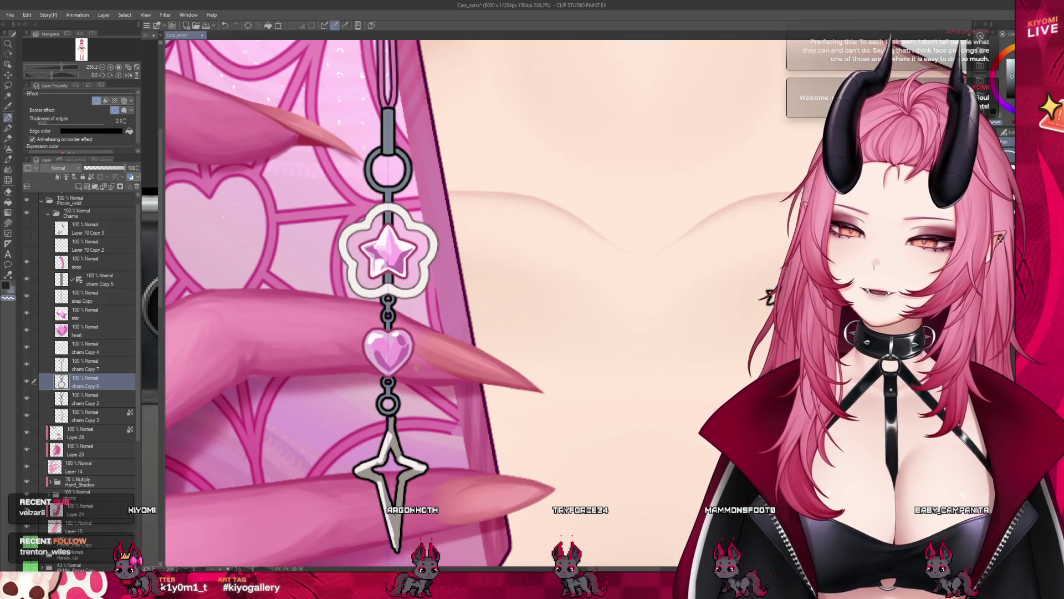
pyautogui.scroll(2, 416, 368)
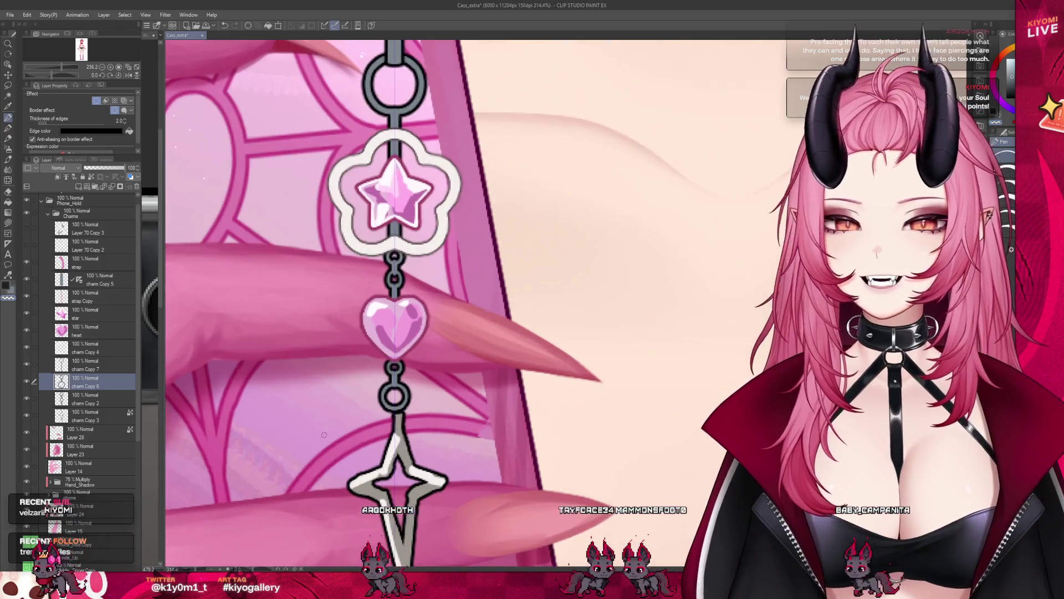
pyautogui.click(81, 414)
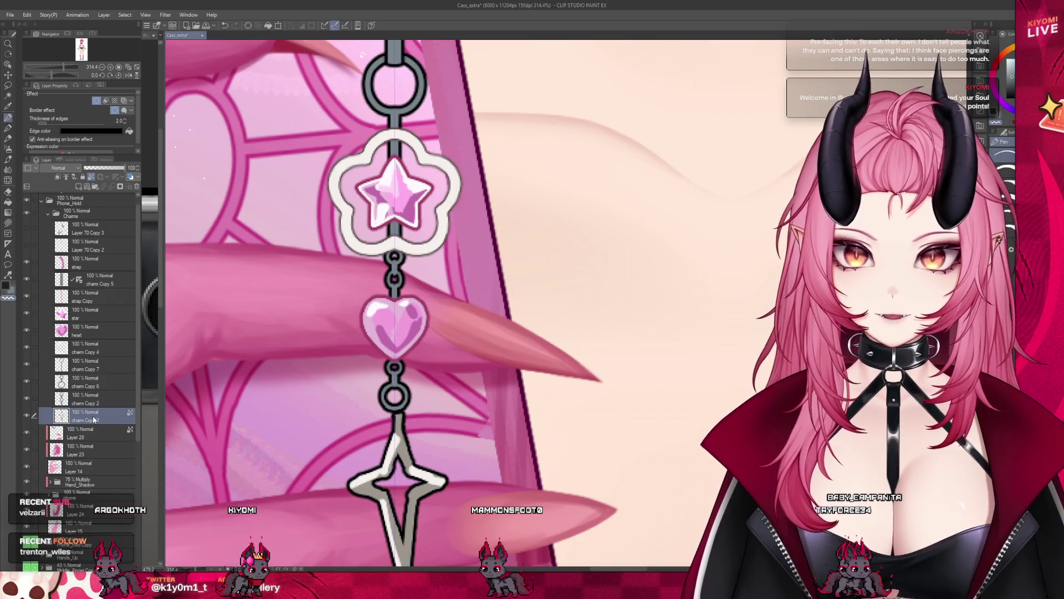
# Step: Move charm Copy 3 above Copy 2 then Copy 6 and nudge the cross pendant into line with the chain
pyautogui.moveTo(80, 414); pyautogui.dragTo(101, 394)
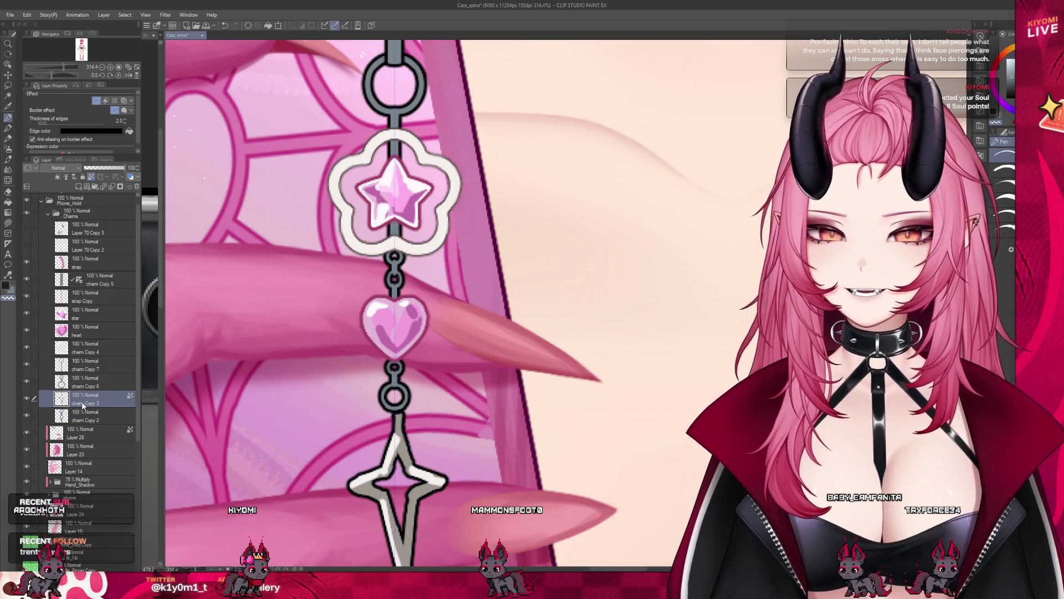
pyautogui.scroll(-3, 400, 300)
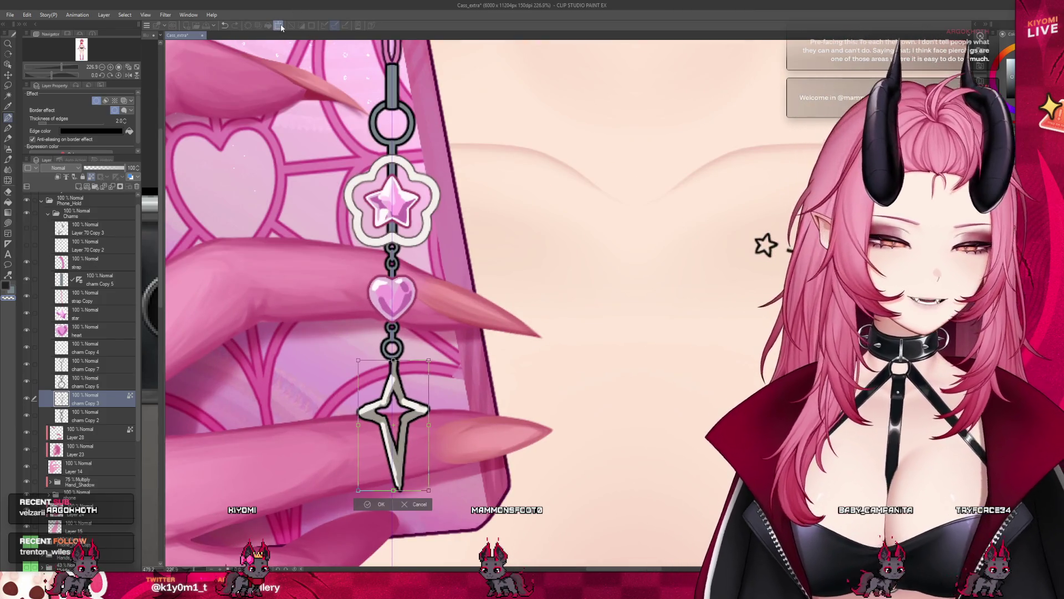
pyautogui.press('Left')
pyautogui.press('Left')
pyautogui.press('Left')
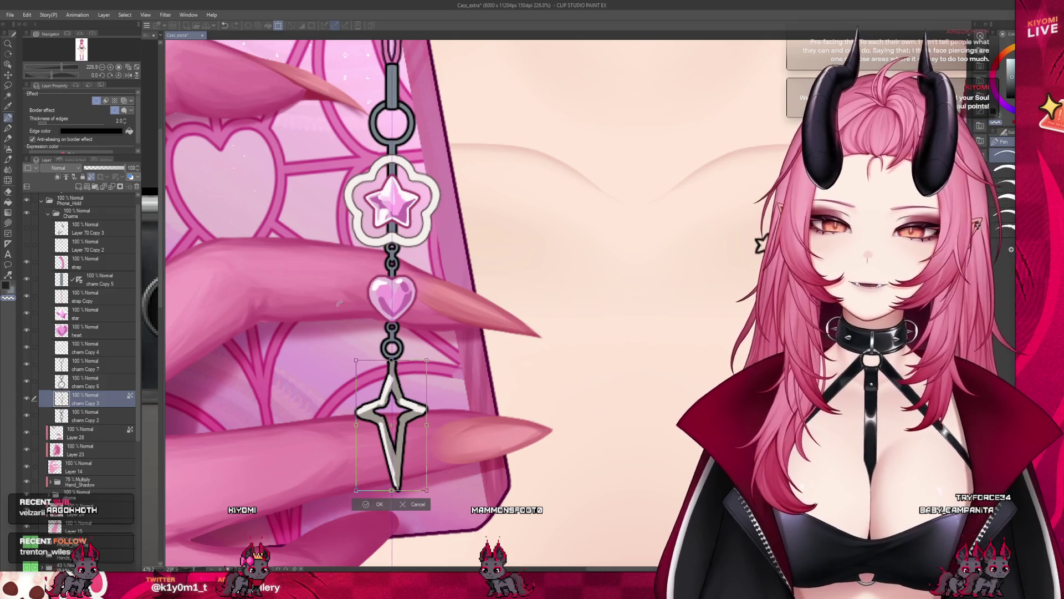
pyautogui.scroll(-2, 399, 299)
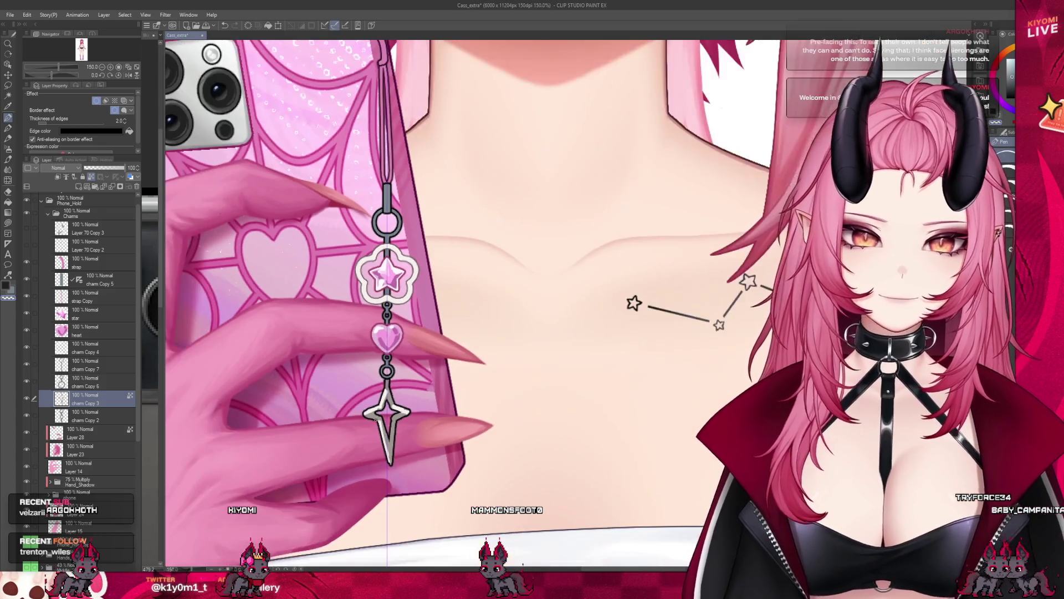
pyautogui.scroll(-2, 400, 299)
pyautogui.scroll(-2, 399, 300)
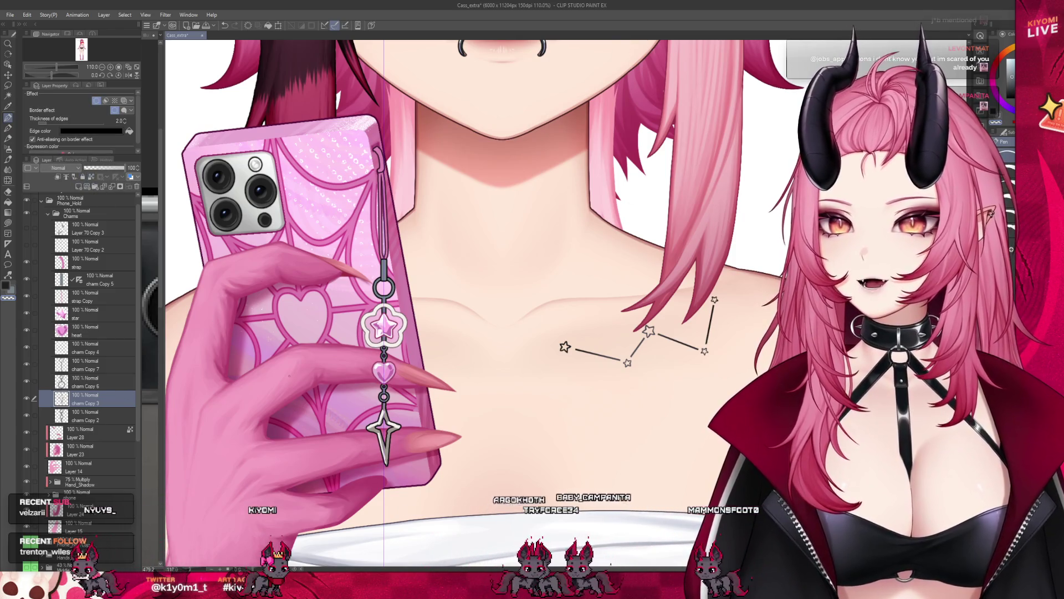
pyautogui.scroll(2, 500, 291)
pyautogui.hotkey('ctrl', 'z')
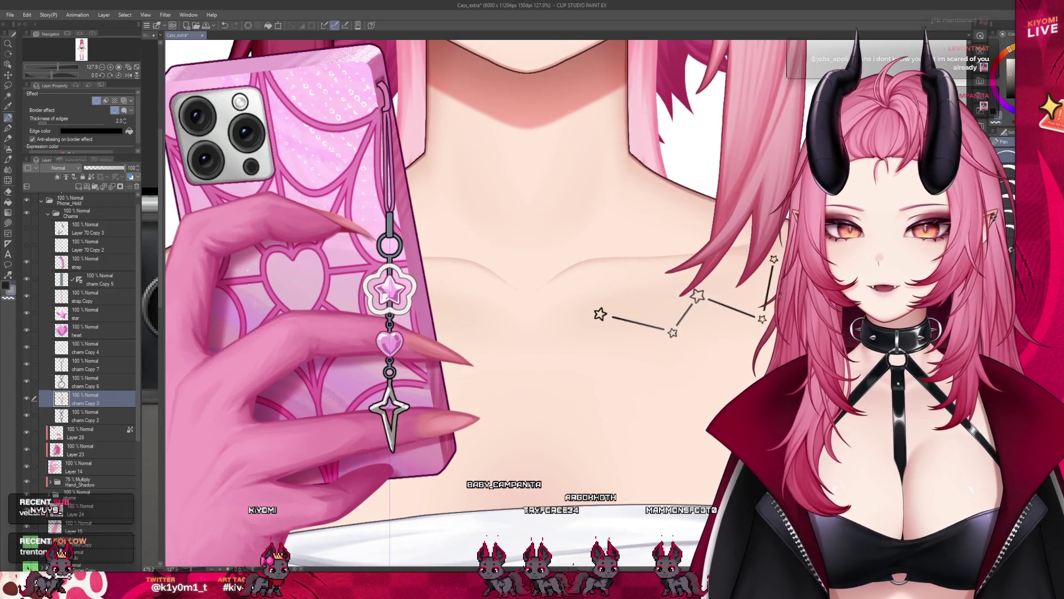
pyautogui.scroll(3, 499, 292)
pyautogui.scroll(1, 377, 361)
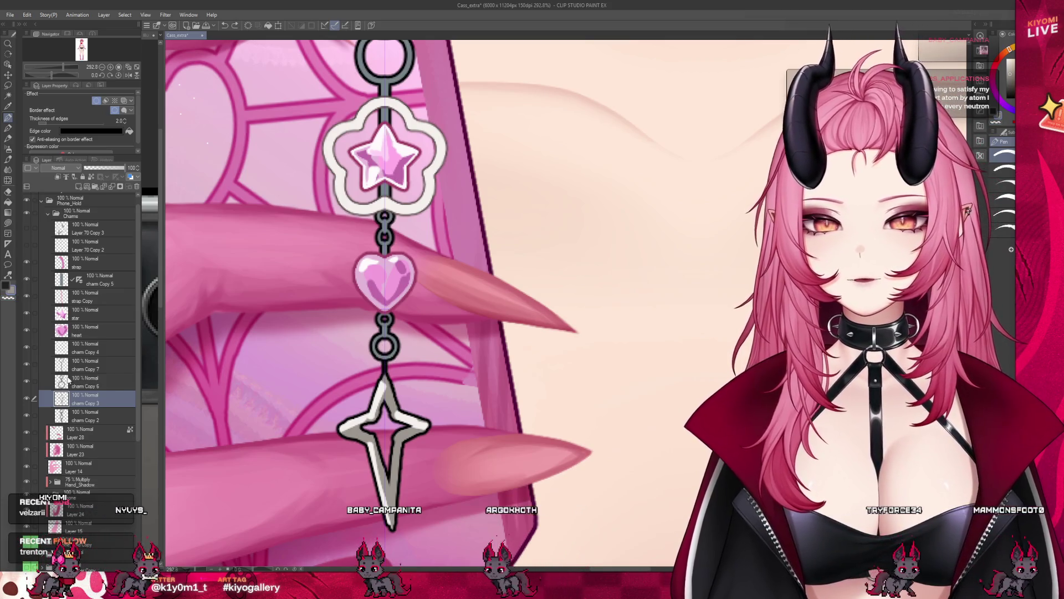
pyautogui.moveTo(84, 400); pyautogui.dragTo(83, 383)
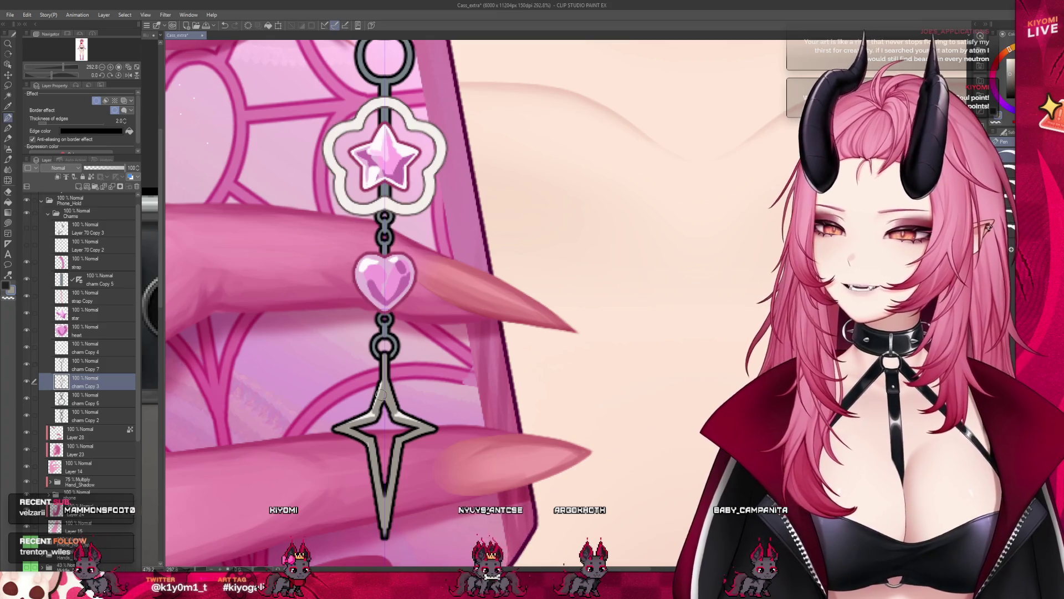
pyautogui.scroll(-1, 375, 391)
pyautogui.scroll(-1, 374, 391)
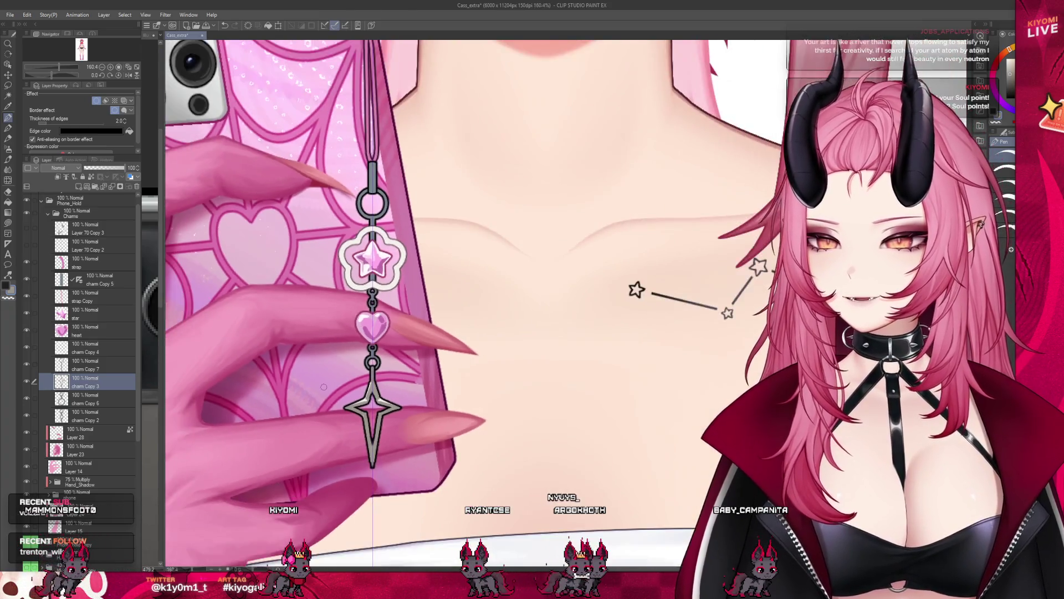
pyautogui.scroll(-1, 375, 391)
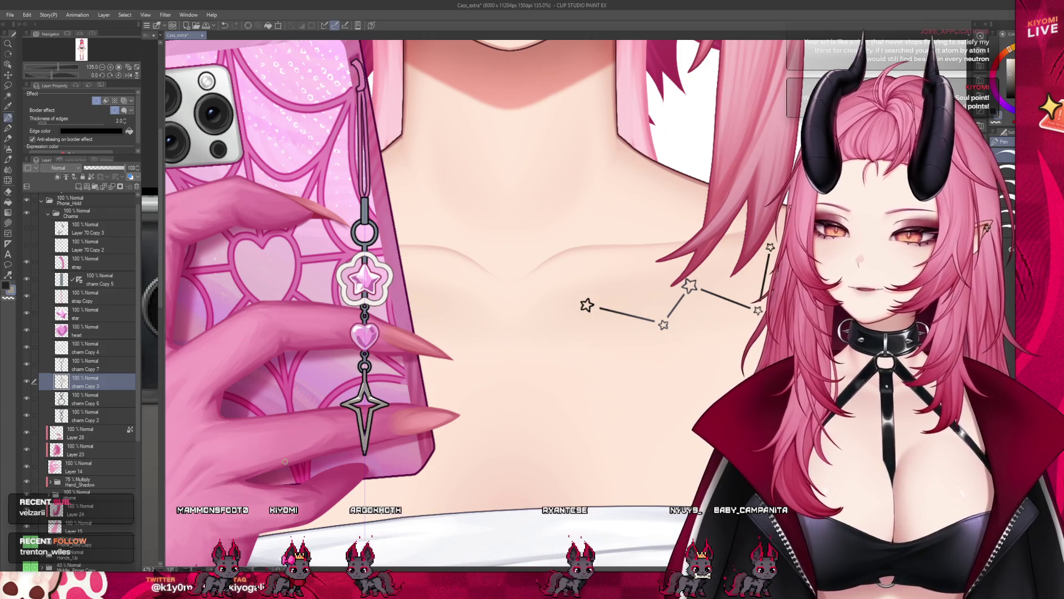
pyautogui.scroll(2, 499, 275)
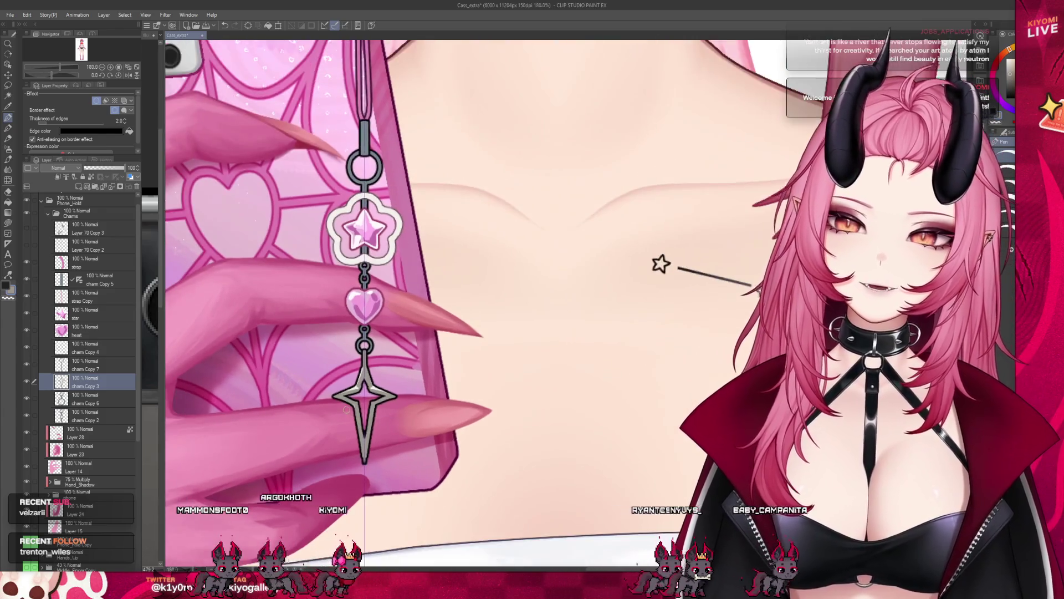
pyautogui.scroll(2, 349, 409)
pyautogui.scroll(2, 382, 417)
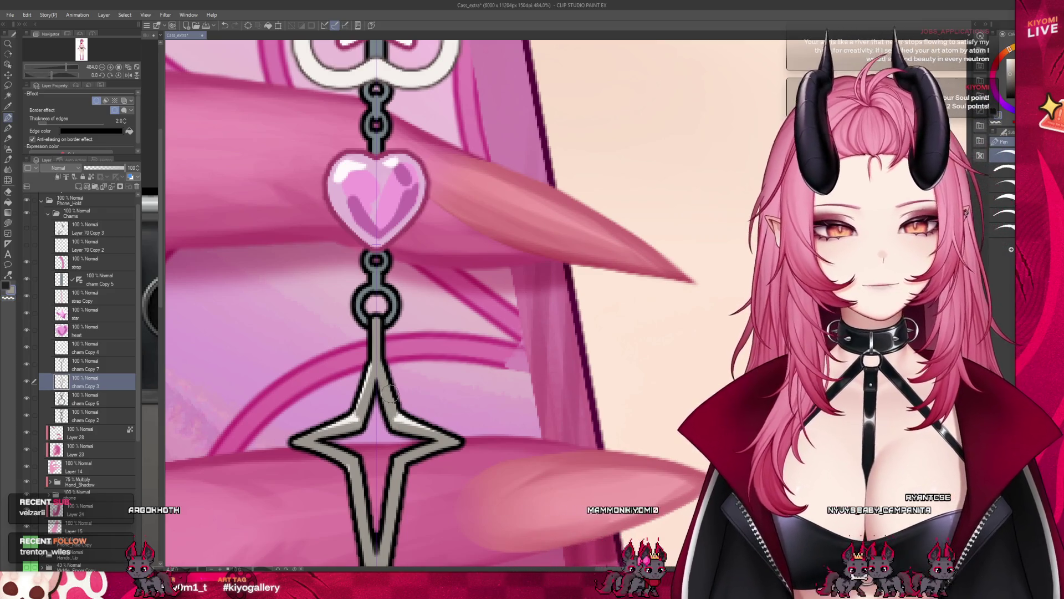
pyautogui.scroll(-3, 396, 400)
pyautogui.scroll(1, 391, 428)
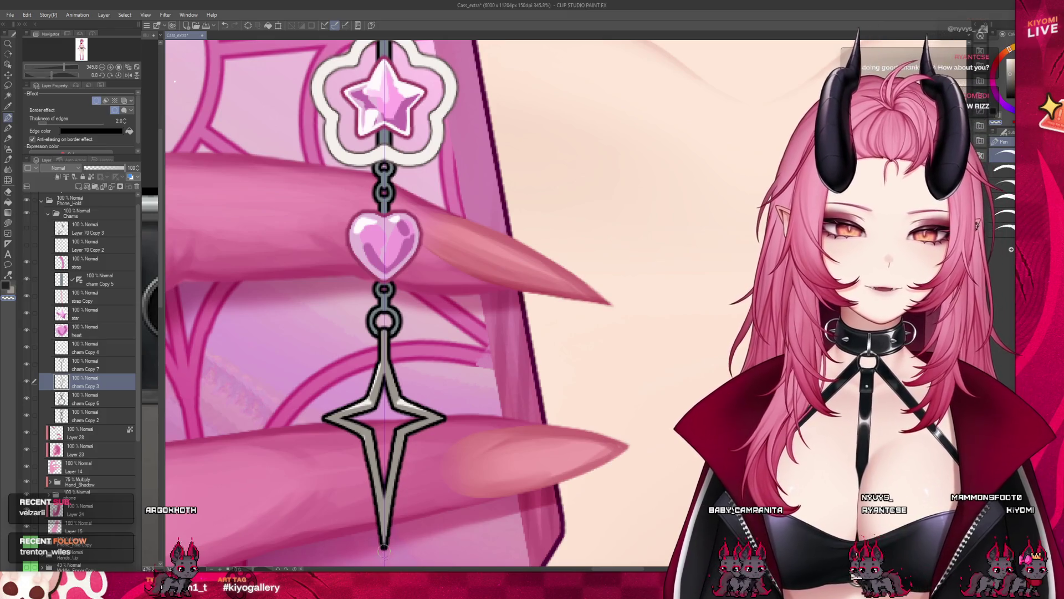
pyautogui.scroll(-5, 416, 299)
pyautogui.scroll(-3, 415, 299)
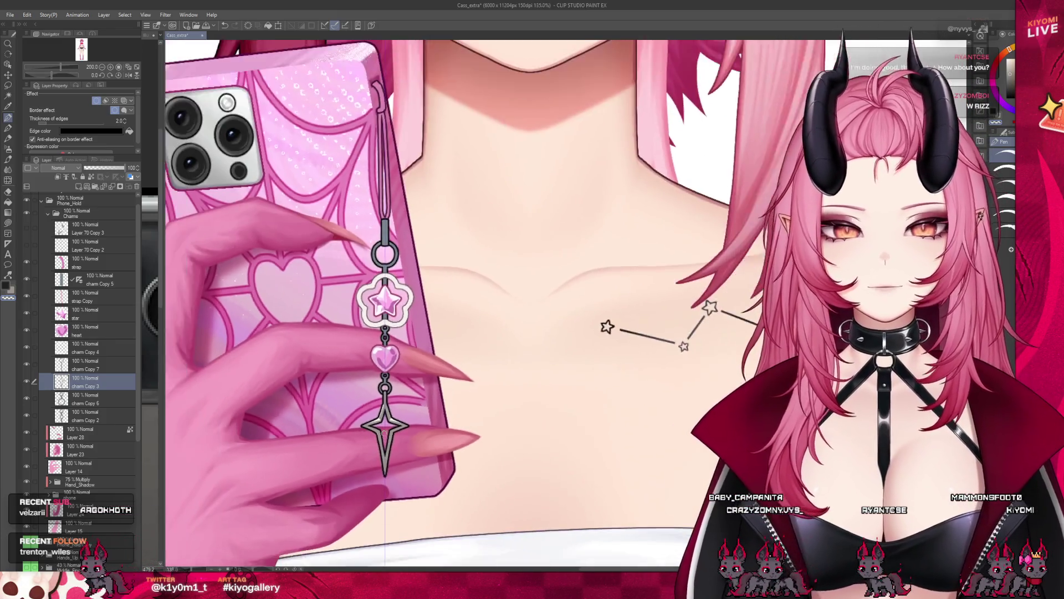
pyautogui.scroll(1, 40, 285)
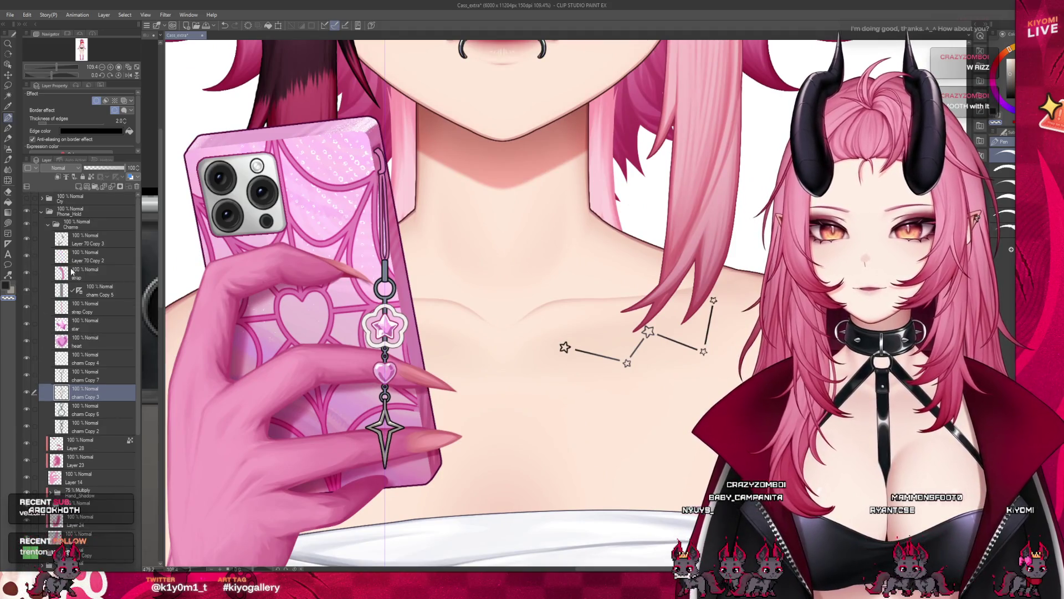
pyautogui.scroll(-3, 466, 300)
pyautogui.scroll(5, 466, 300)
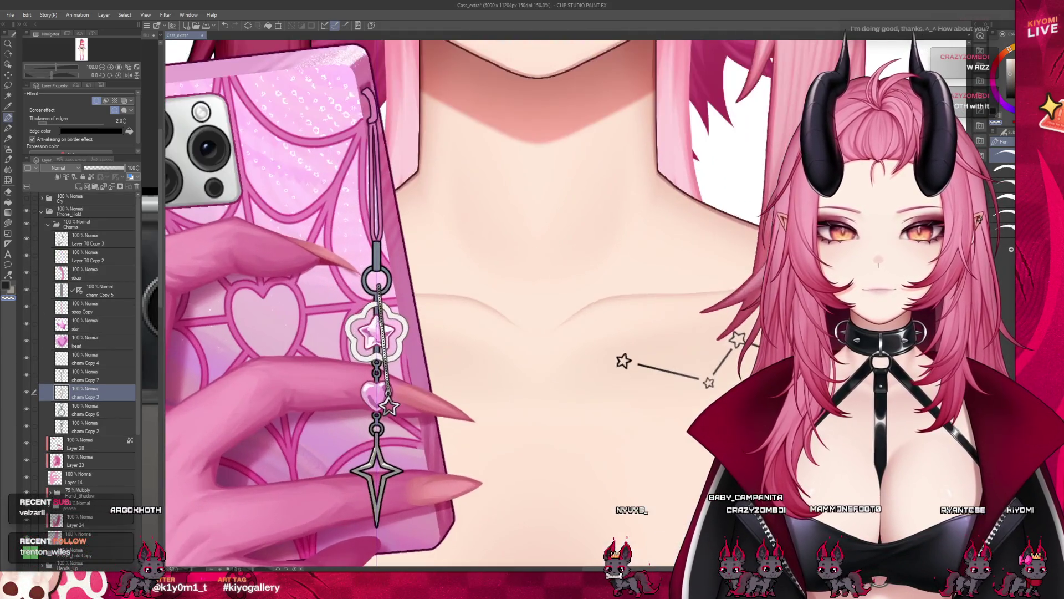
pyautogui.scroll(1, 465, 299)
# Step: Free-transform the charm chain layers, rotating the chain so it hangs straight down from the phone
pyautogui.click(88, 256)
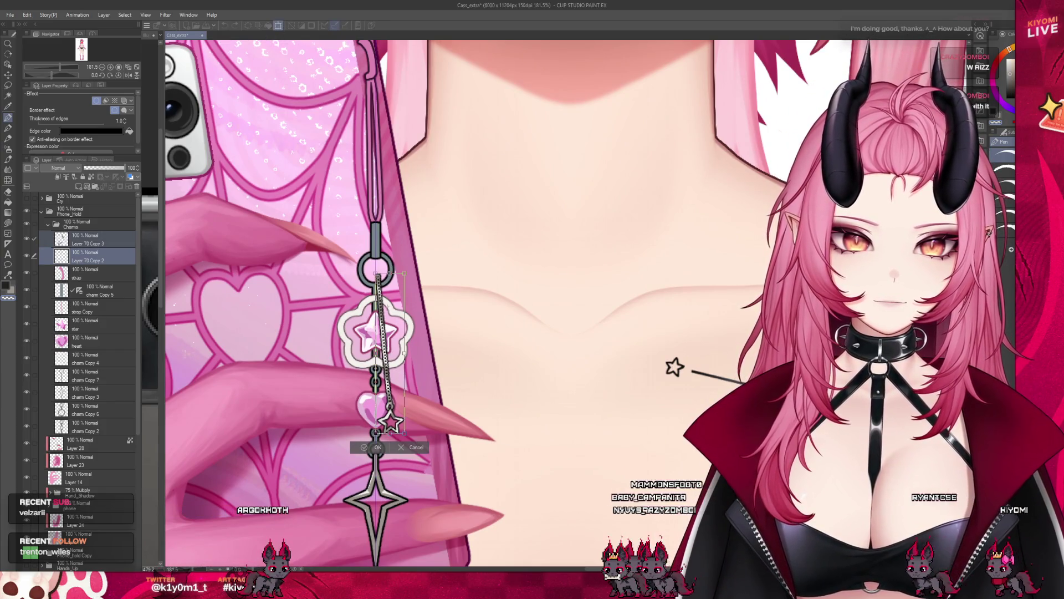
pyautogui.moveTo(468, 297); pyautogui.dragTo(458, 306)
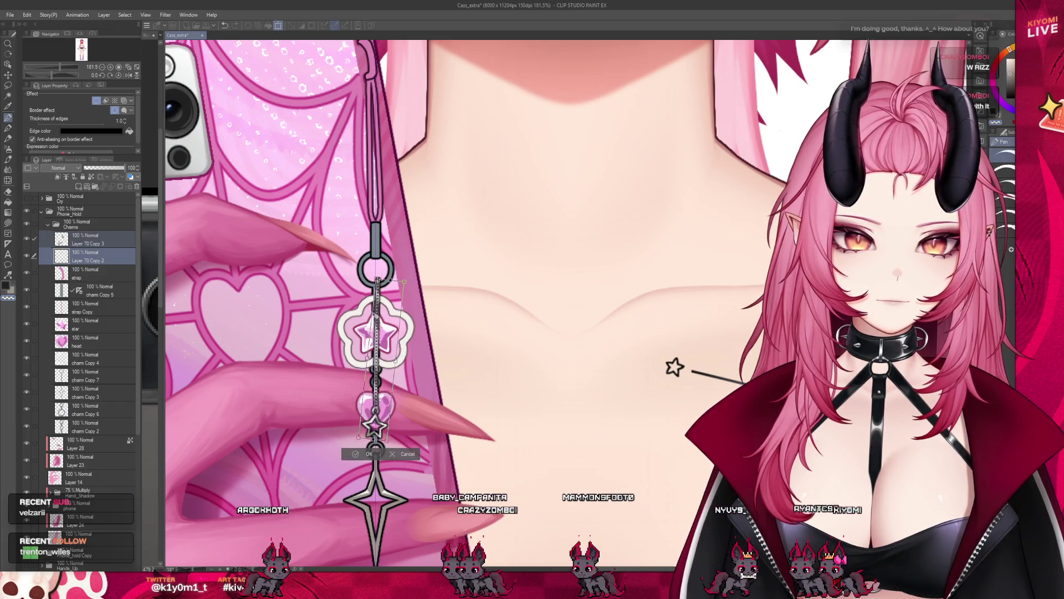
pyautogui.moveTo(458, 306); pyautogui.dragTo(456, 311)
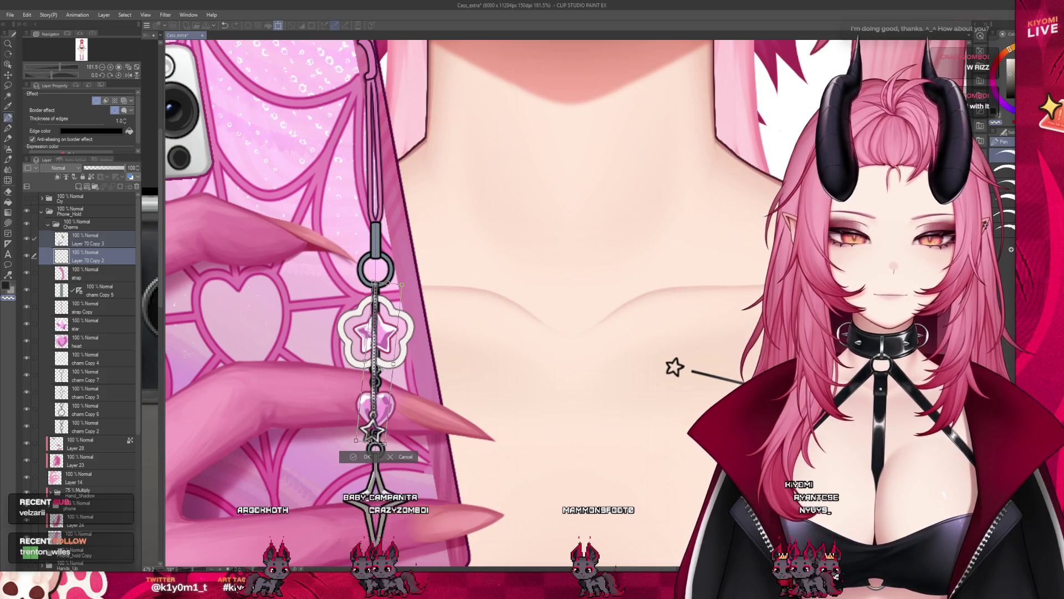
pyautogui.scroll(-5, 466, 299)
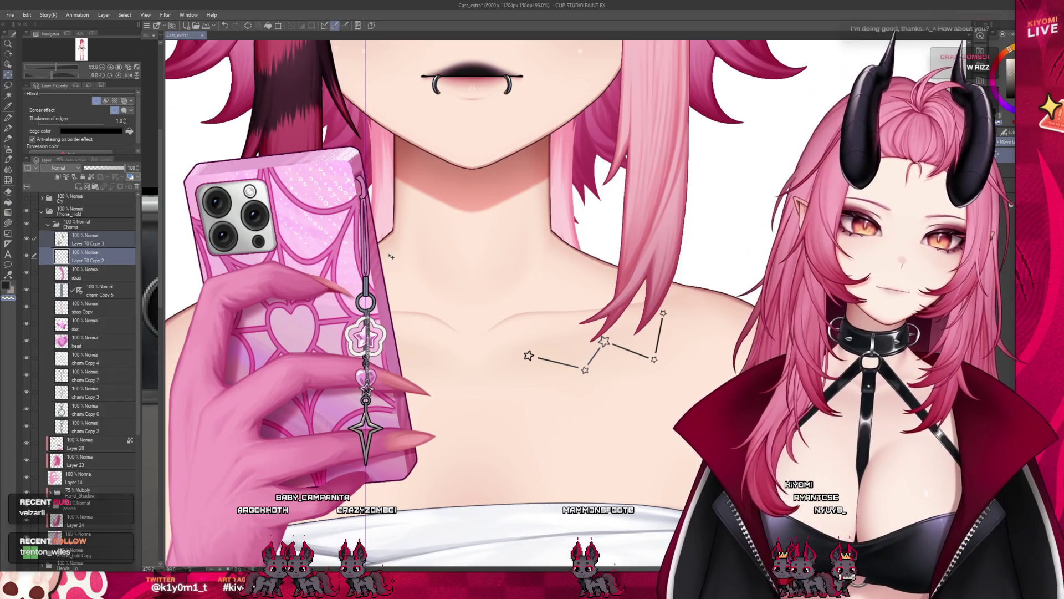
pyautogui.scroll(-3, 466, 299)
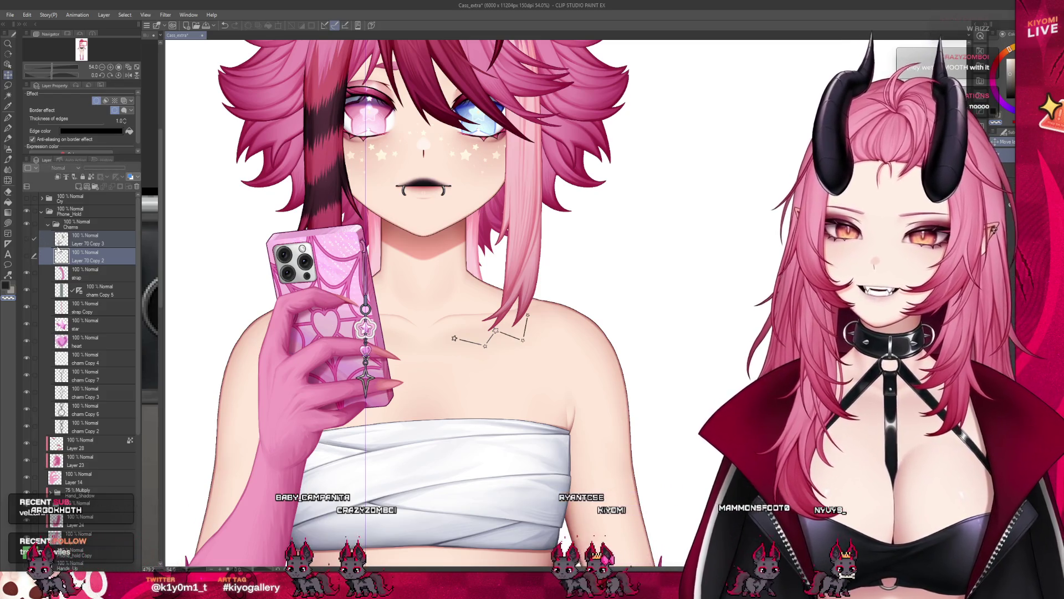
pyautogui.scroll(-3, 466, 300)
pyautogui.scroll(-2, 466, 300)
pyautogui.scroll(6, 466, 300)
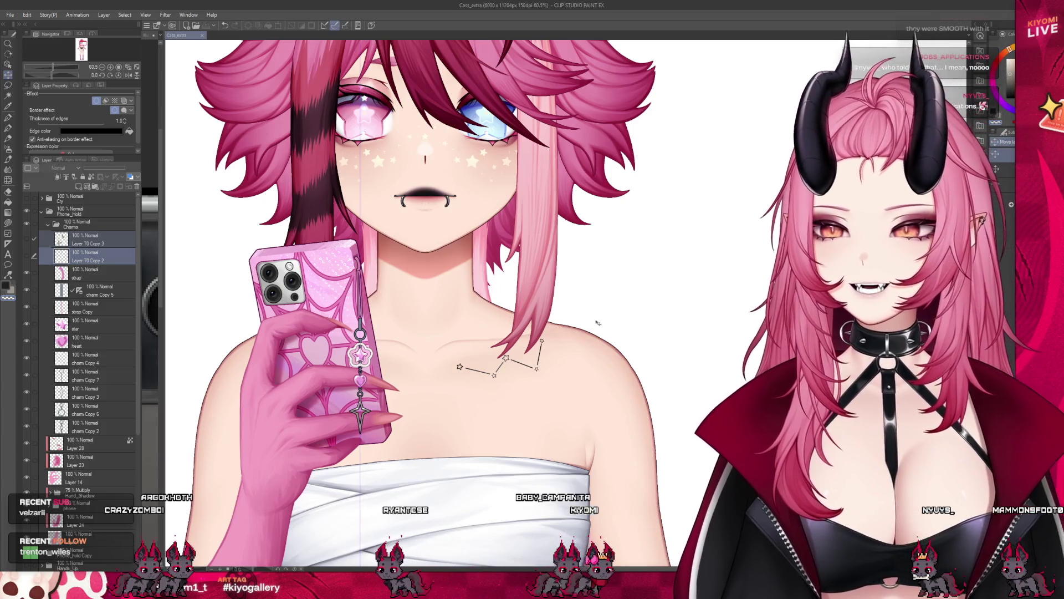
pyautogui.scroll(-4, 597, 321)
pyautogui.scroll(4, 499, 249)
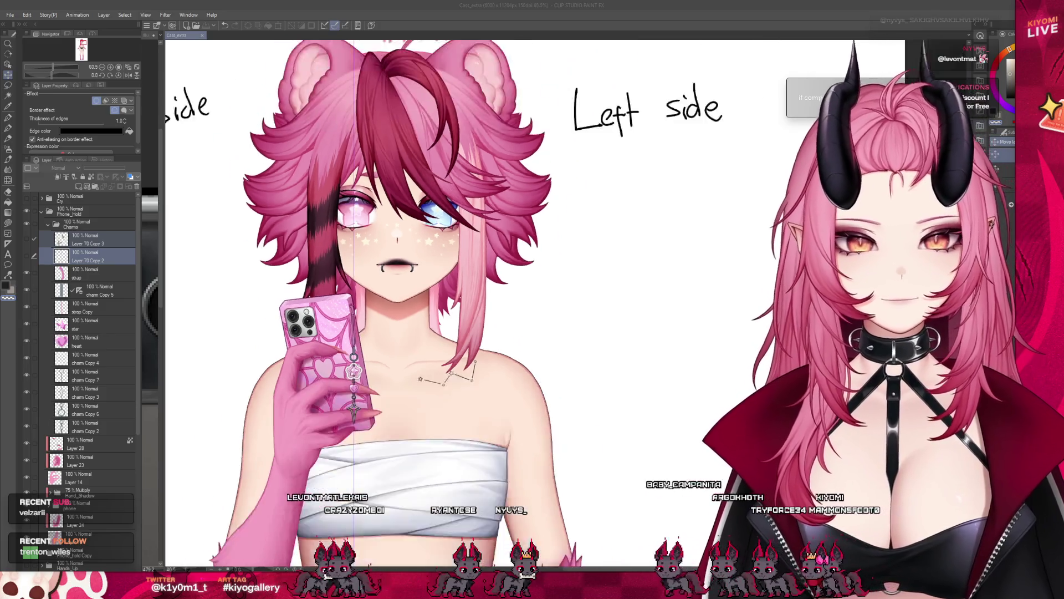
pyautogui.scroll(-3, 458, 291)
pyautogui.scroll(3, 457, 291)
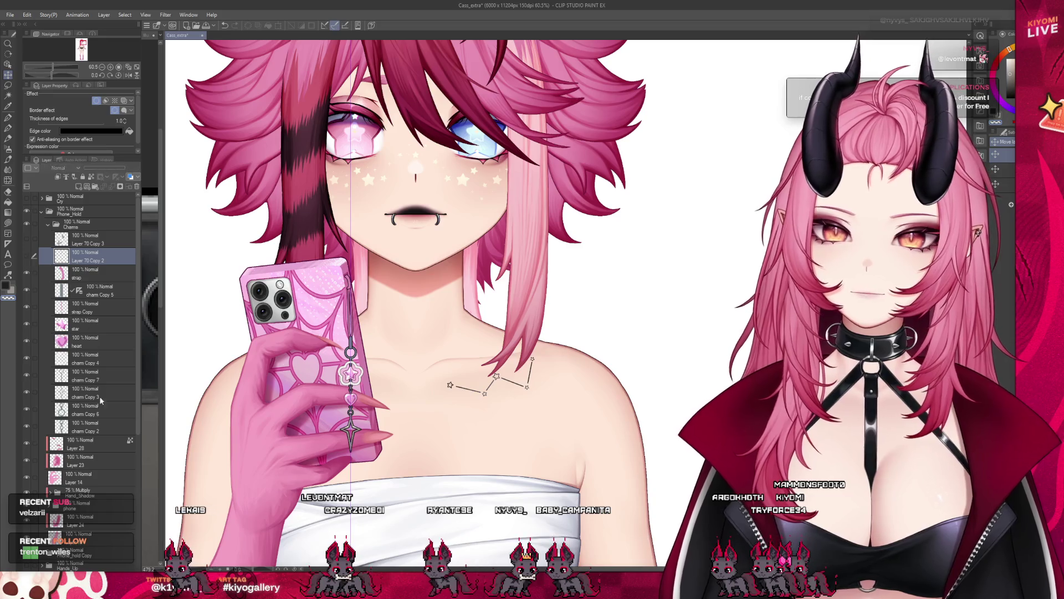
pyautogui.click(83, 426)
pyautogui.scroll(-2, 457, 291)
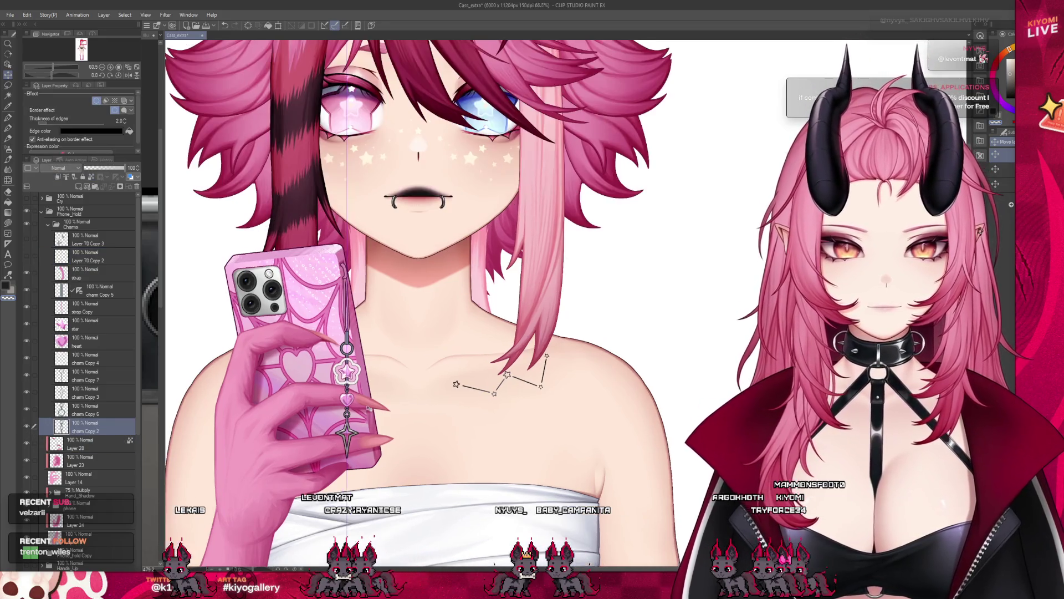
pyautogui.scroll(-3, 458, 291)
pyautogui.scroll(-1, 457, 291)
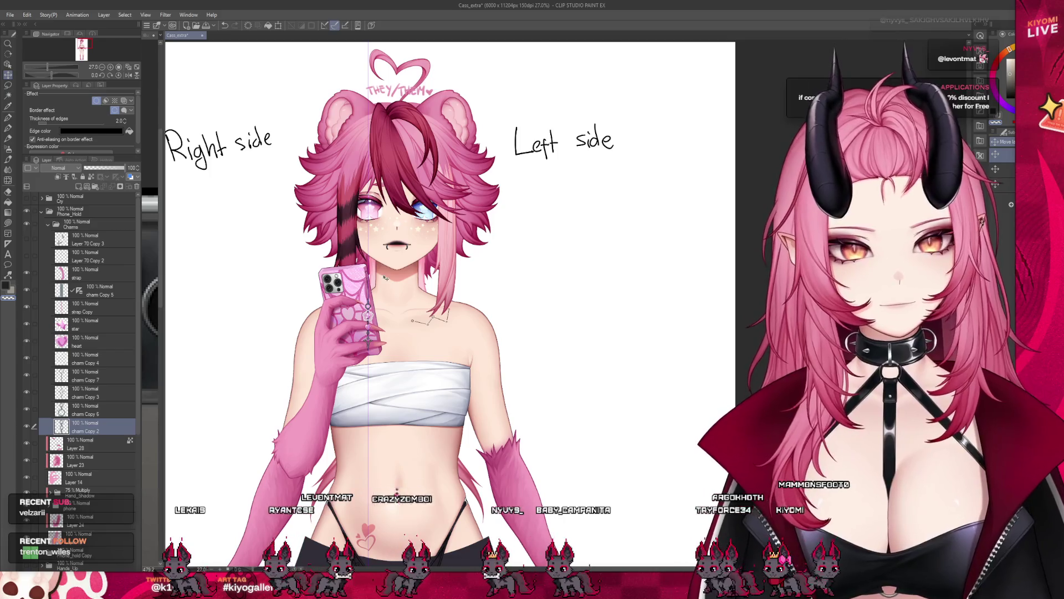
pyautogui.scroll(1, 458, 291)
pyautogui.scroll(2, 440, 333)
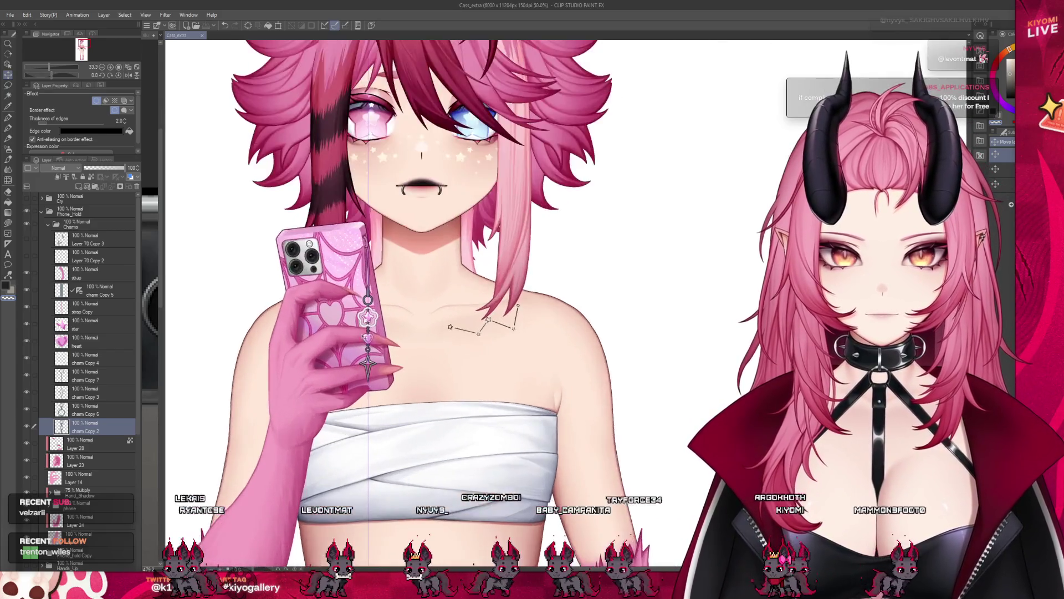
pyautogui.scroll(2, 442, 333)
pyautogui.scroll(1, 440, 333)
pyautogui.scroll(2, 441, 333)
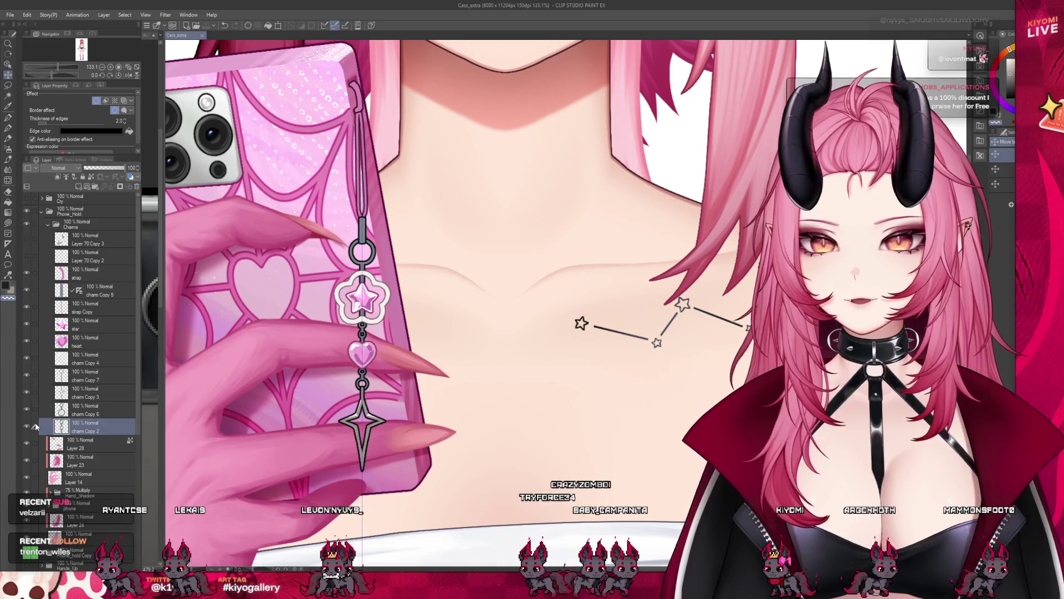
pyautogui.scroll(2, 499, 291)
pyautogui.scroll(1, 246, 305)
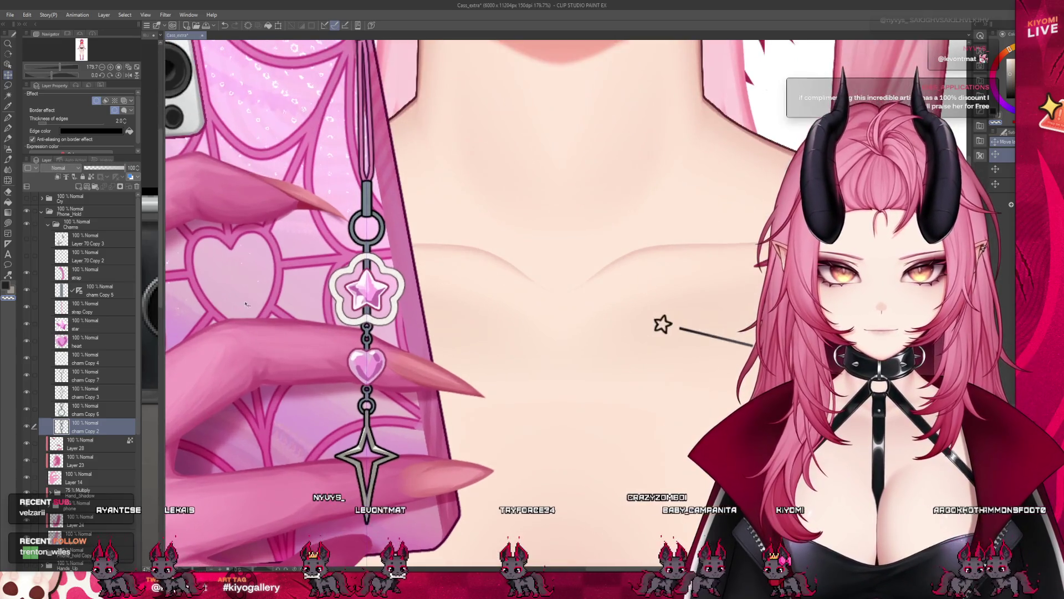
pyautogui.click(90, 341)
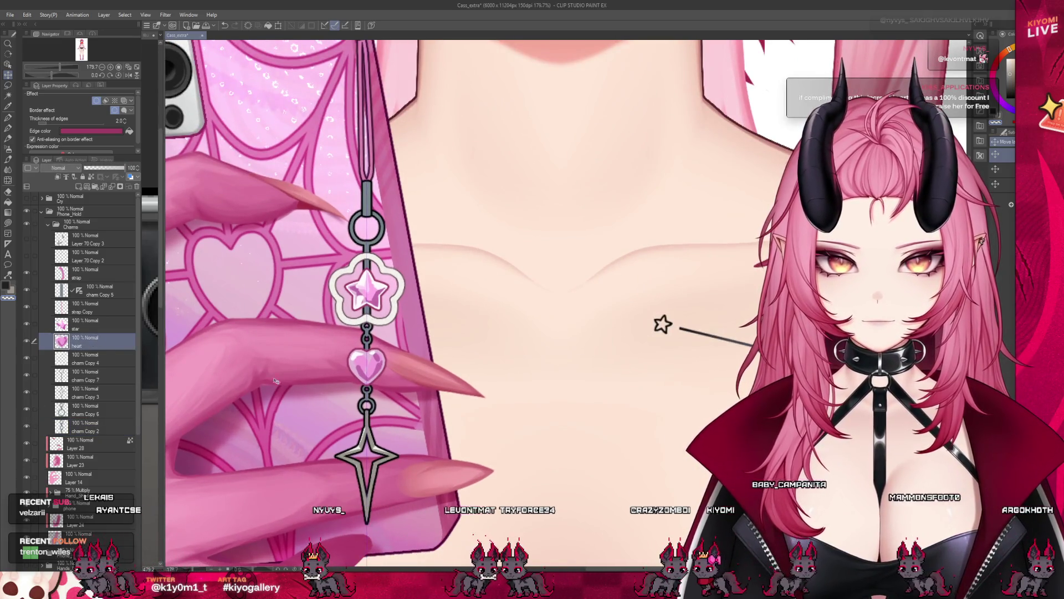
pyautogui.scroll(1, 276, 380)
pyautogui.scroll(1, 397, 334)
pyautogui.scroll(1, 397, 333)
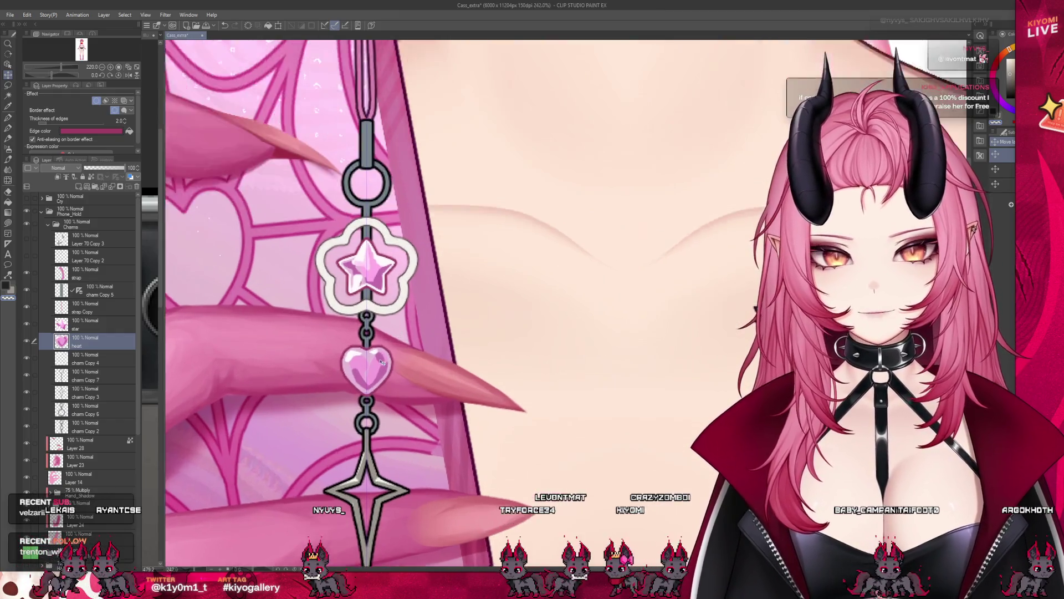
pyautogui.click(89, 325)
pyautogui.click(27, 327)
pyautogui.click(27, 327)
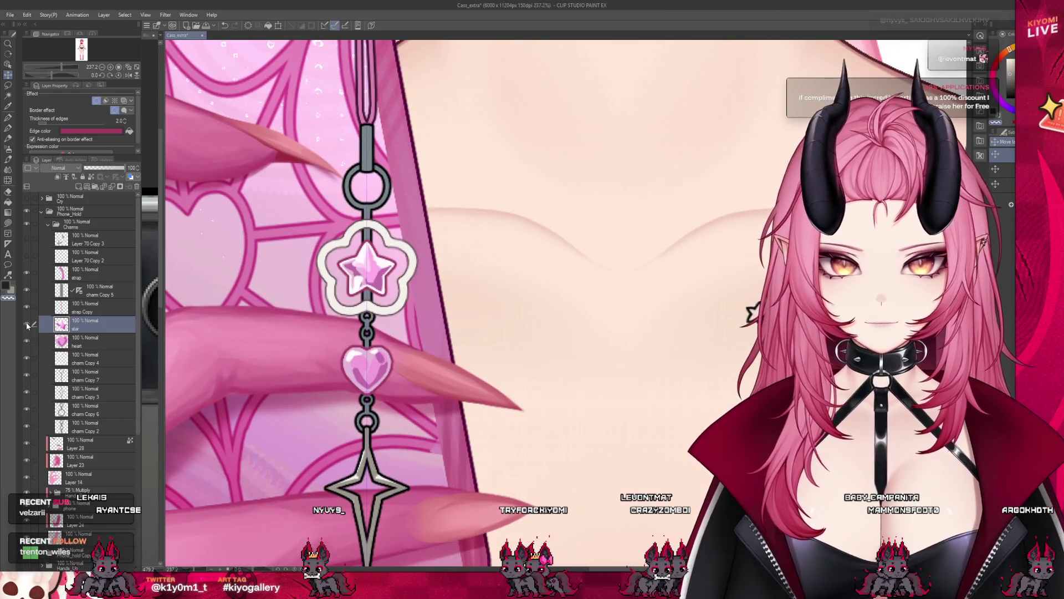
pyautogui.click(28, 326)
pyautogui.click(77, 341)
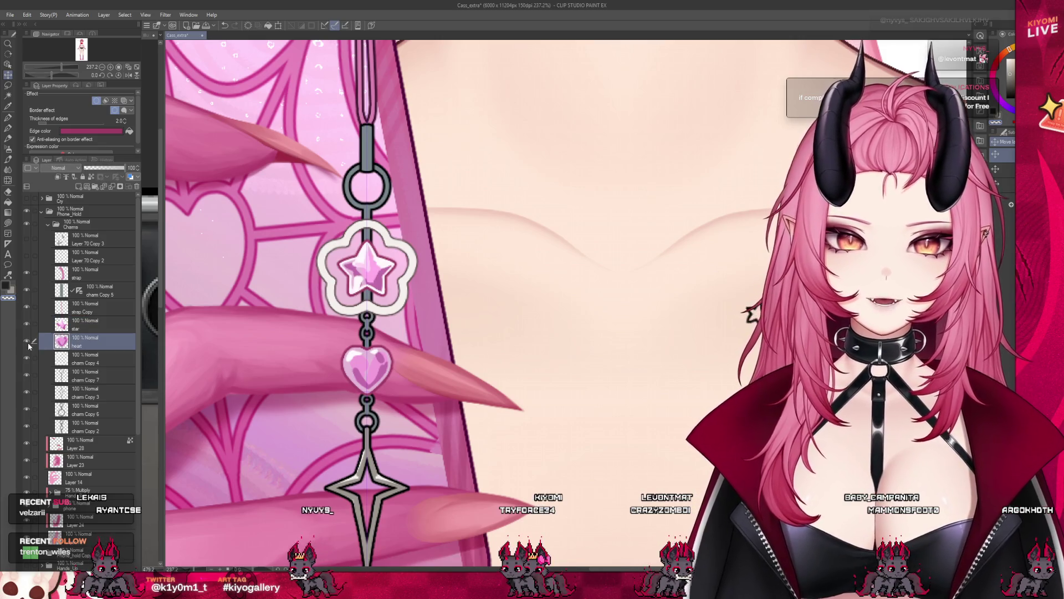
pyautogui.click(27, 342)
pyautogui.scroll(4, 367, 366)
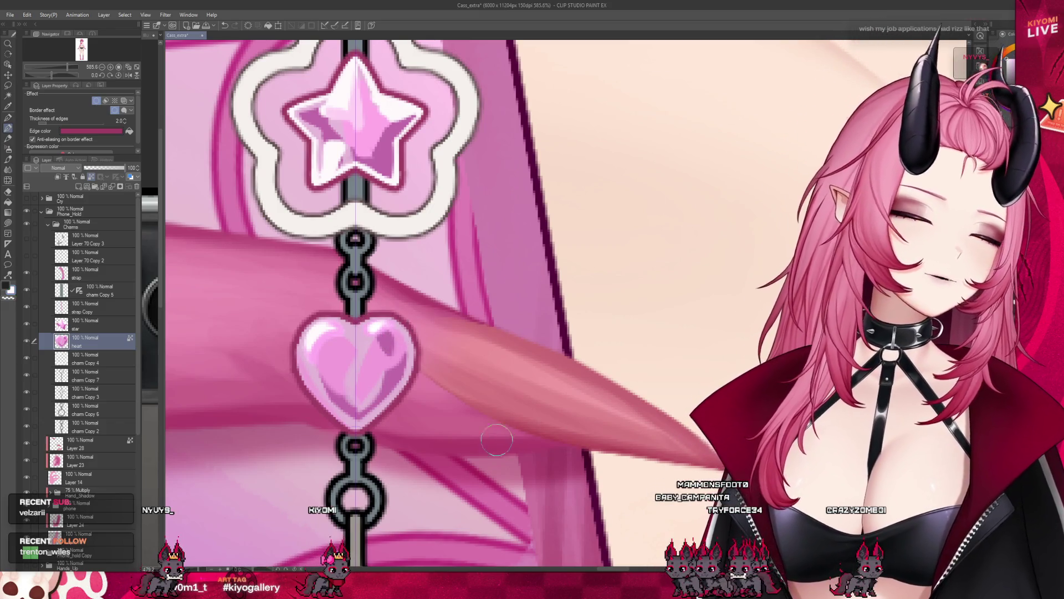
pyautogui.scroll(-3, 376, 331)
pyautogui.scroll(-5, 500, 291)
pyautogui.scroll(-3, 499, 291)
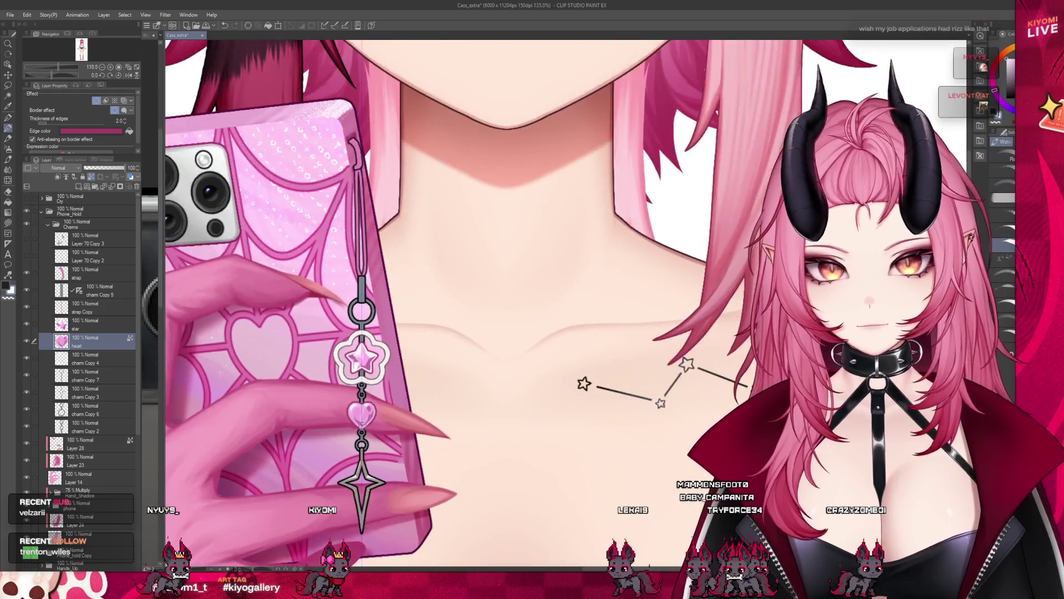
pyautogui.scroll(4, 500, 291)
pyautogui.scroll(4, 362, 333)
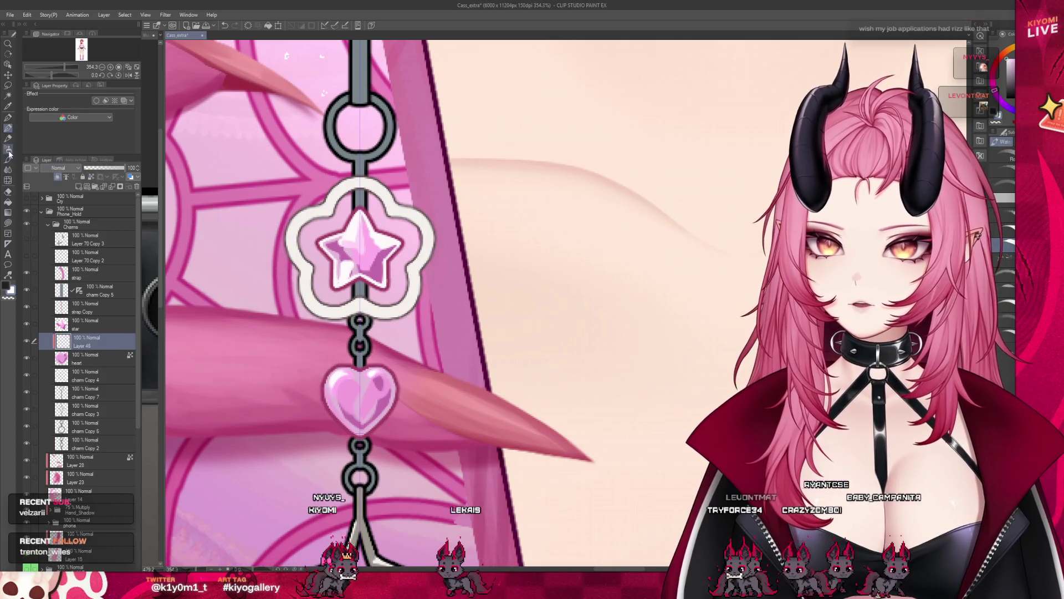
pyautogui.scroll(1, 361, 291)
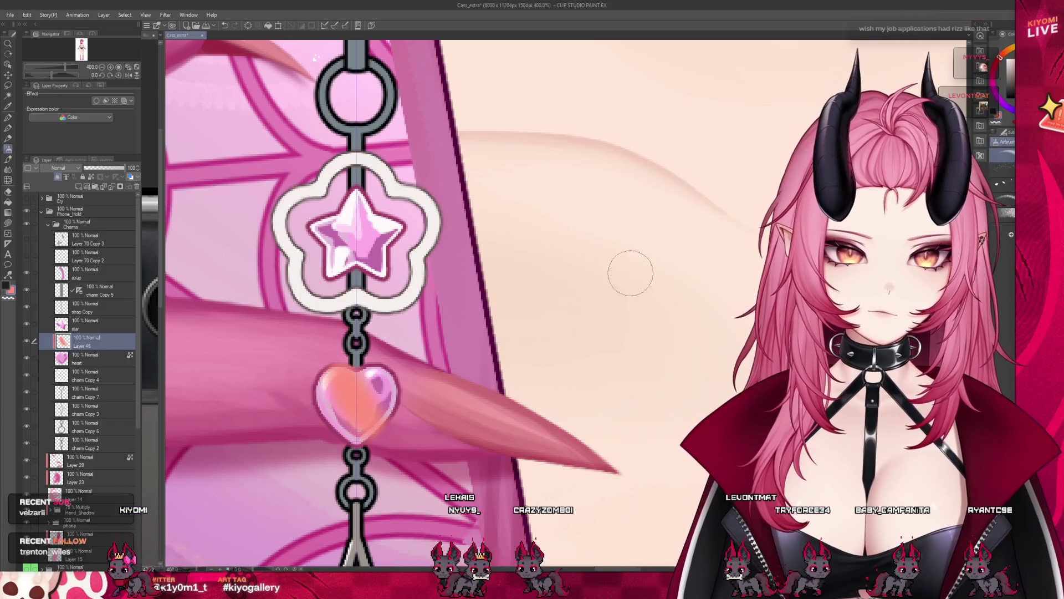
# Step: Airbrush a warm yellow-green colourful wash over the heart pendant on the new layer
pyautogui.moveTo(373, 379); pyautogui.dragTo(358, 399)
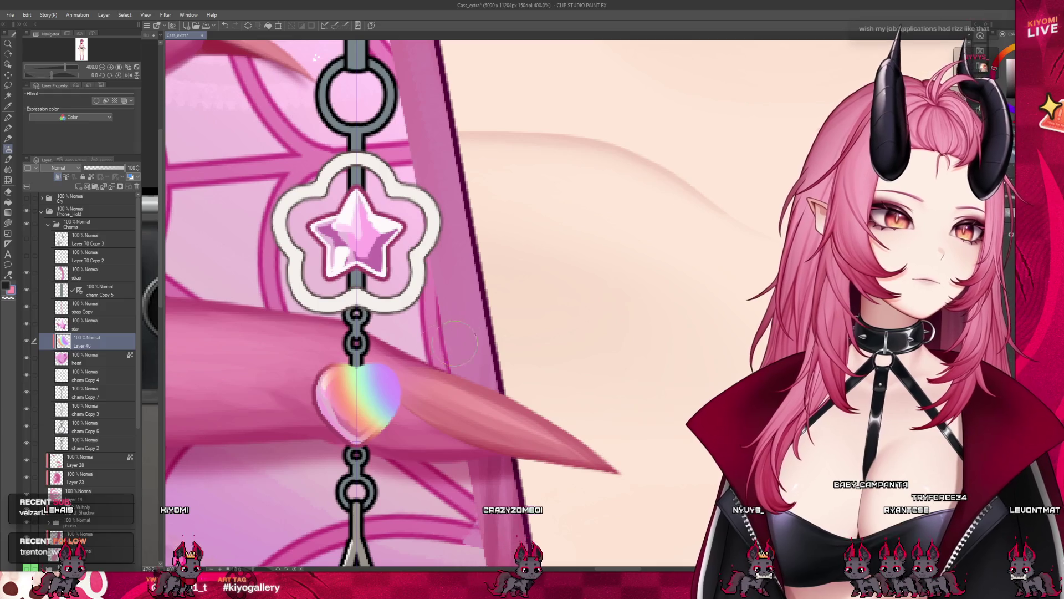
# Step: Spread the rainbow colour further up over the heart pendant before blending it as Soft light
pyautogui.moveTo(366, 408); pyautogui.dragTo(366, 341)
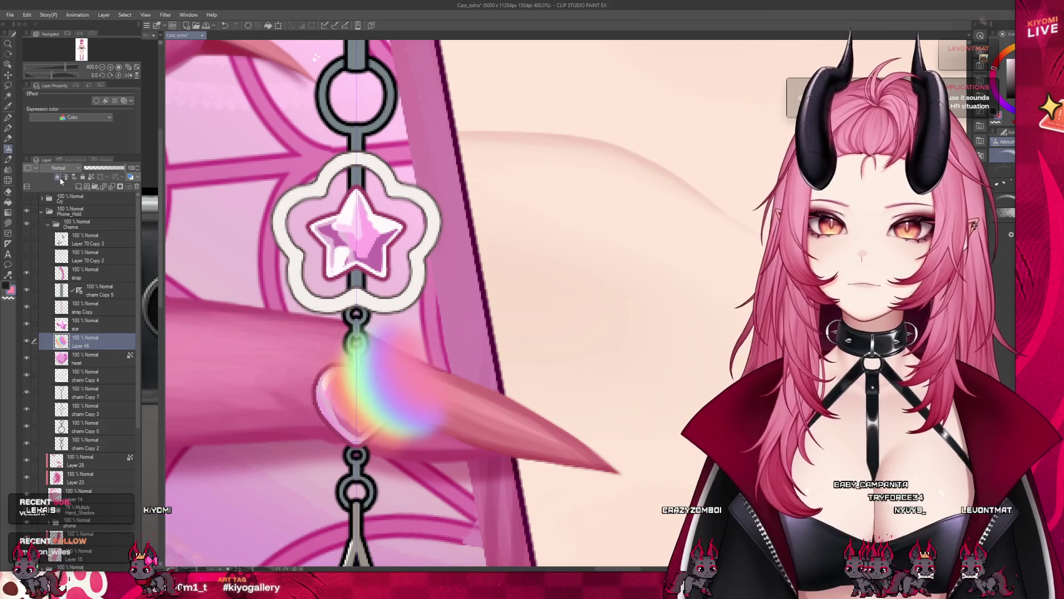
pyautogui.scroll(-2, 61, 181)
pyautogui.scroll(-2, 61, 181)
pyautogui.scroll(-1, 83, 177)
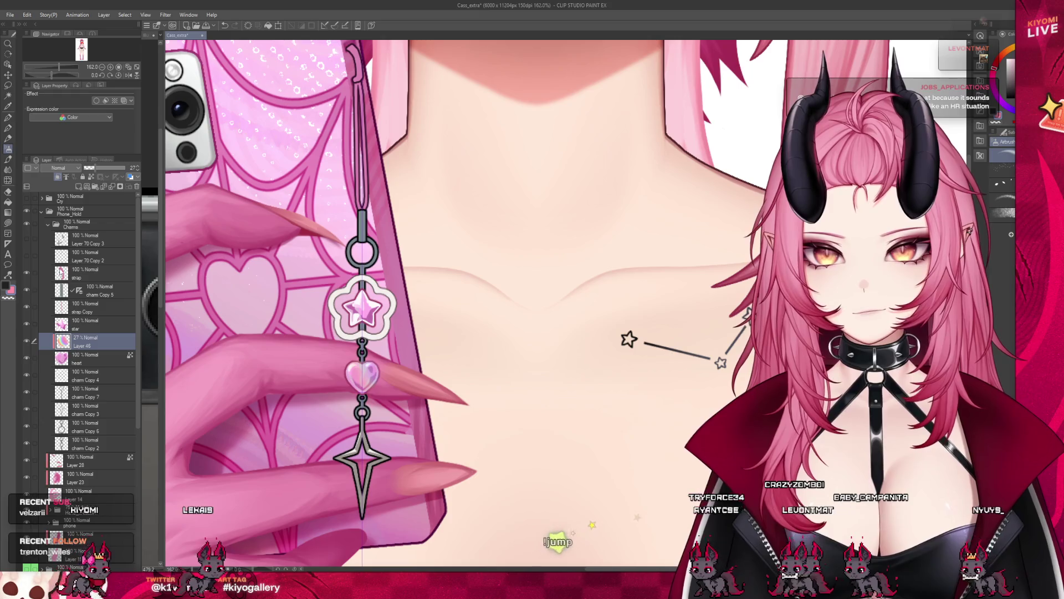
pyautogui.scroll(2, 349, 332)
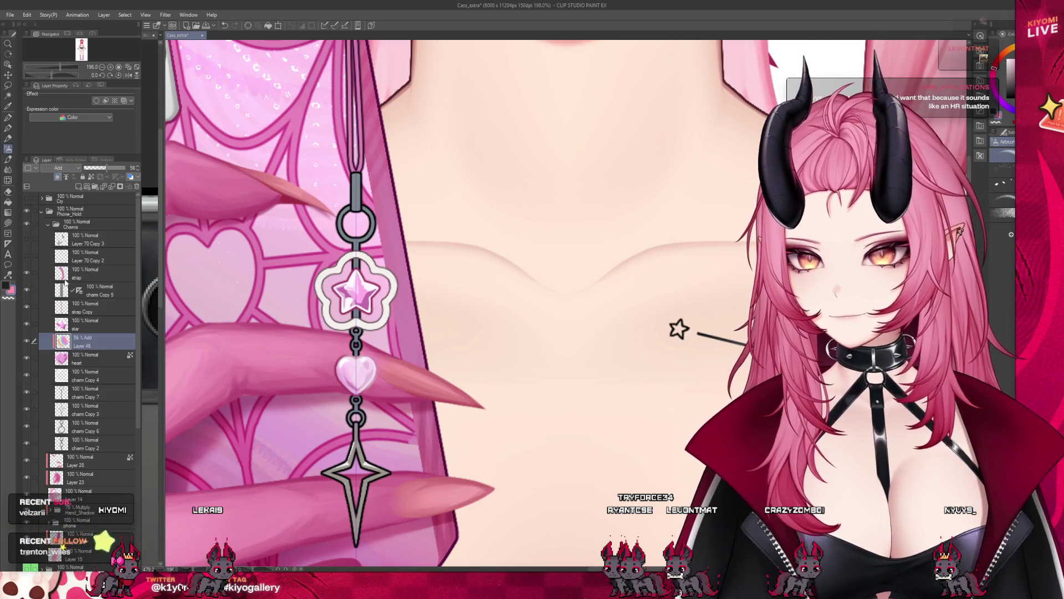
pyautogui.scroll(-1, 71, 167)
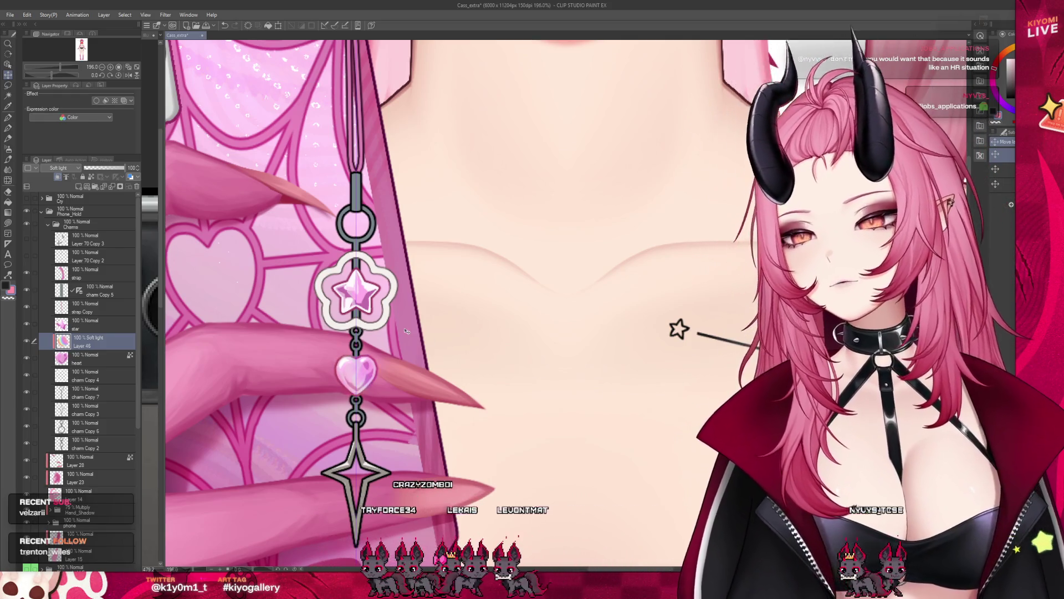
pyautogui.scroll(-3, 406, 332)
pyautogui.scroll(3, 406, 331)
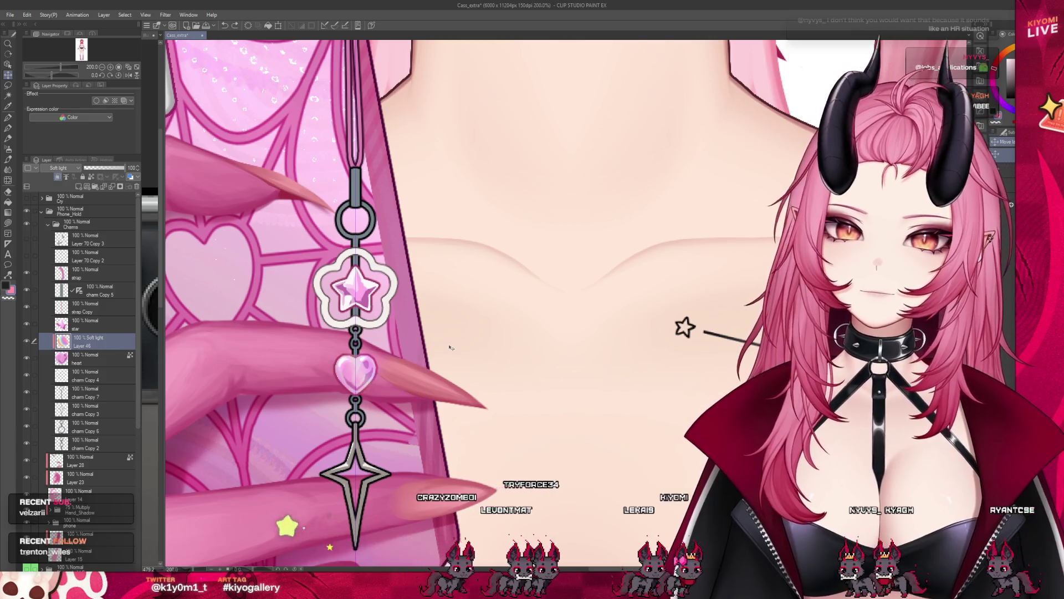
pyautogui.scroll(-2, 409, 351)
pyautogui.scroll(-4, 499, 333)
pyautogui.scroll(-1, 499, 332)
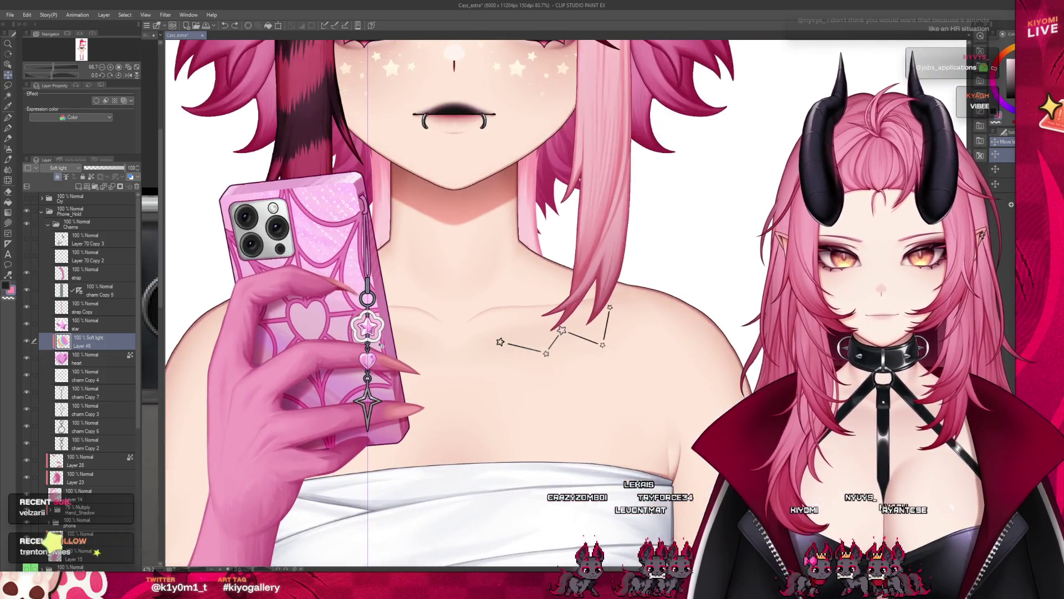
pyautogui.scroll(2, 499, 333)
pyautogui.click(99, 187)
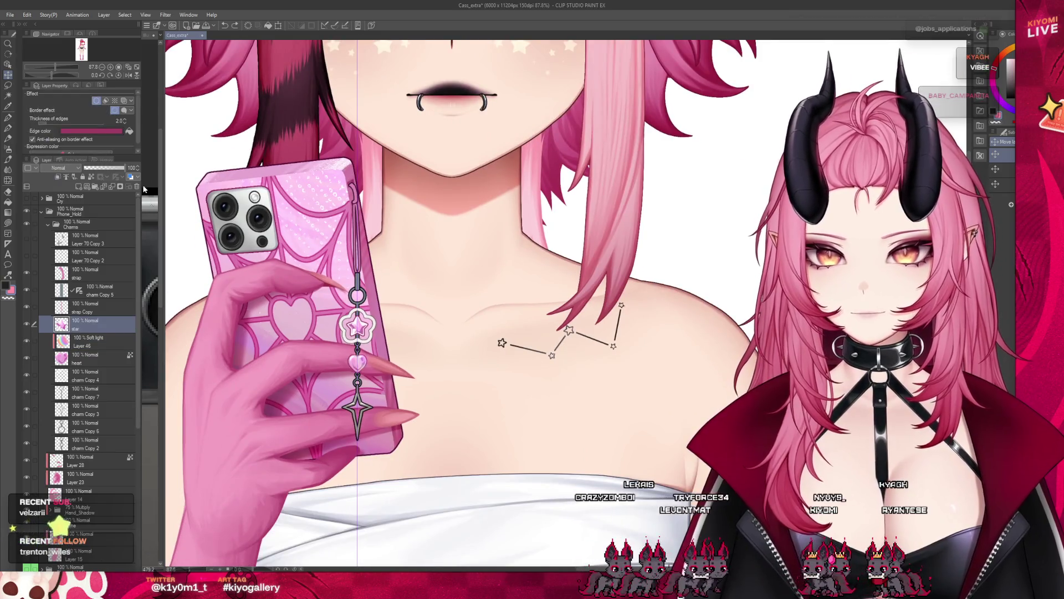
pyautogui.scroll(1, 421, 359)
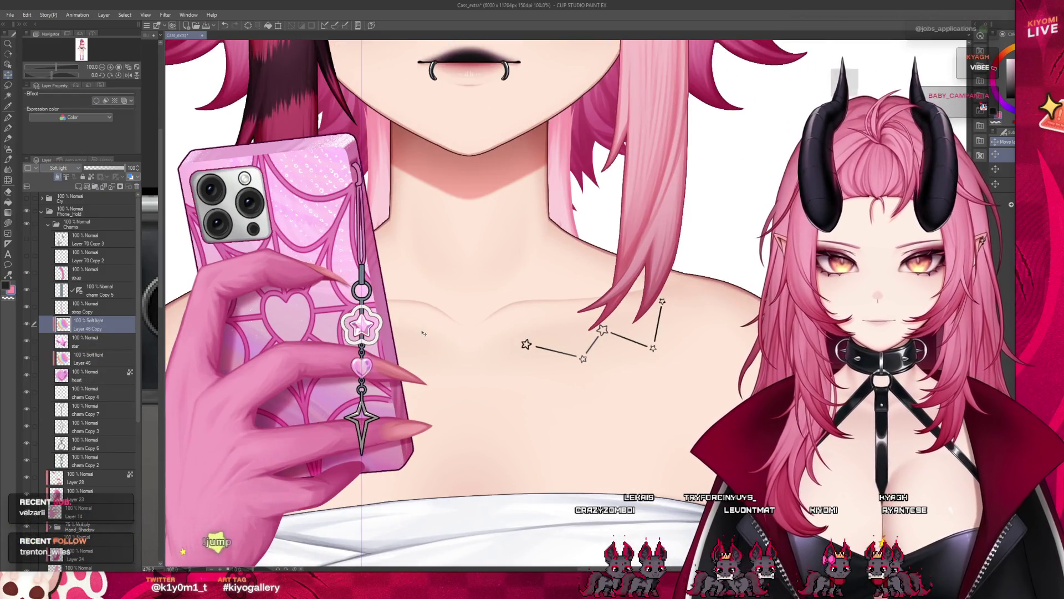
pyautogui.scroll(1, 425, 330)
pyautogui.scroll(2, 424, 350)
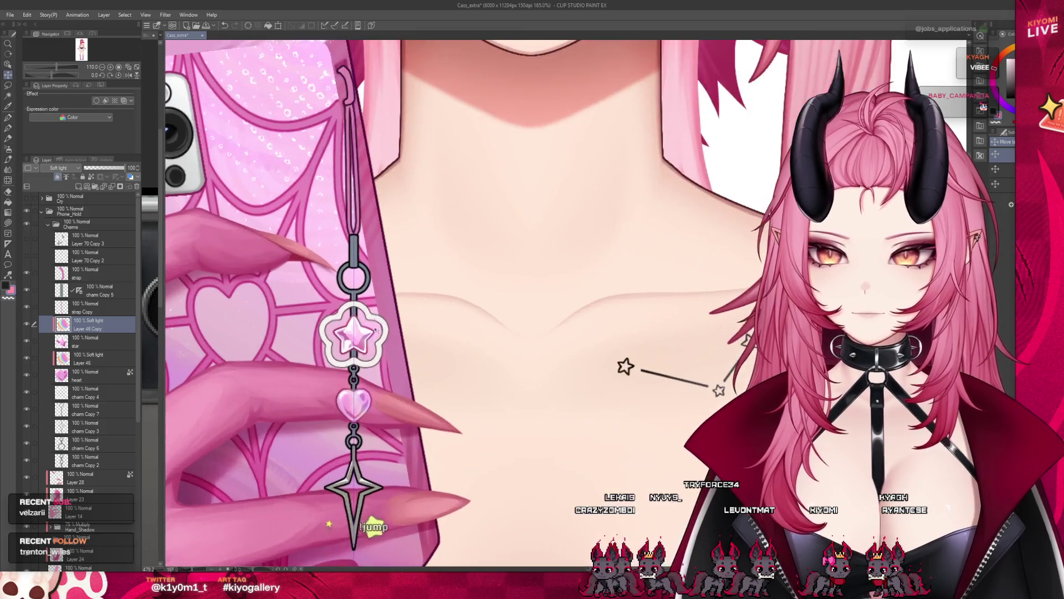
pyautogui.scroll(1, 411, 377)
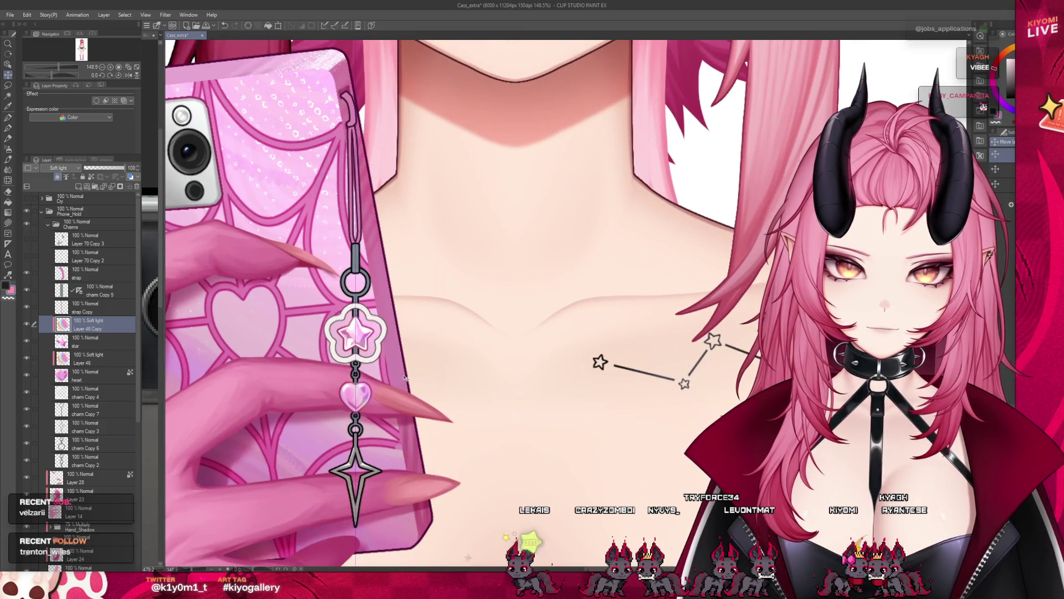
pyautogui.scroll(-3, 404, 378)
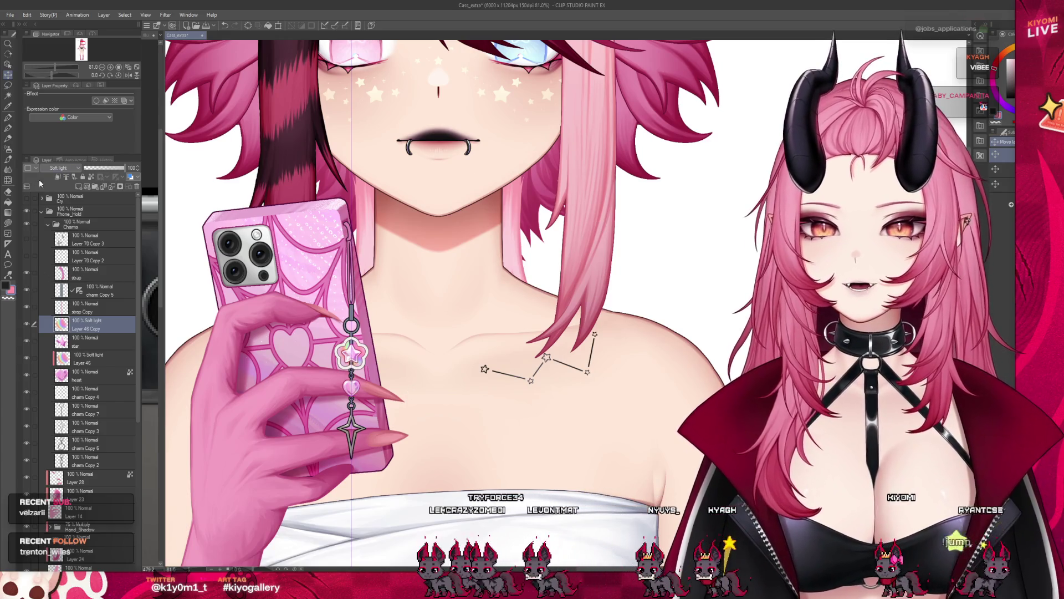
pyautogui.scroll(-2, 387, 329)
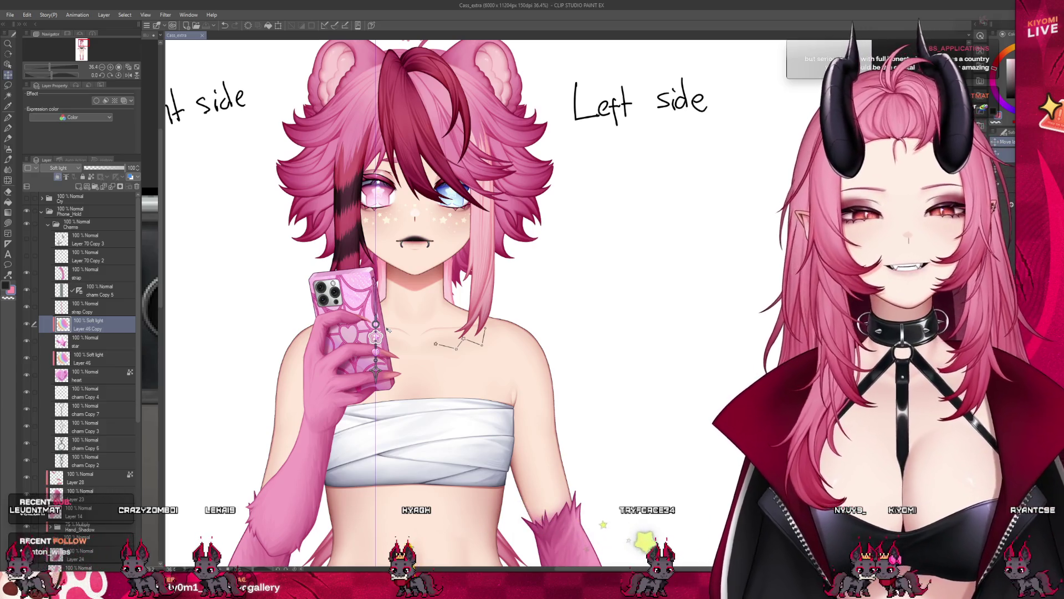
pyautogui.scroll(2, 391, 296)
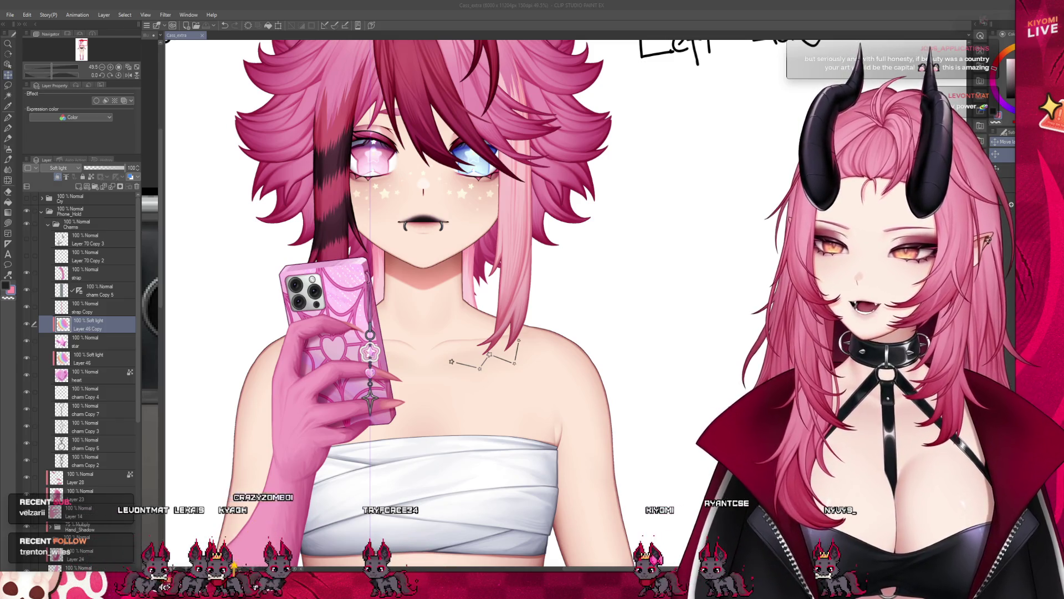
pyautogui.scroll(-3, 415, 291)
pyautogui.scroll(4, 416, 292)
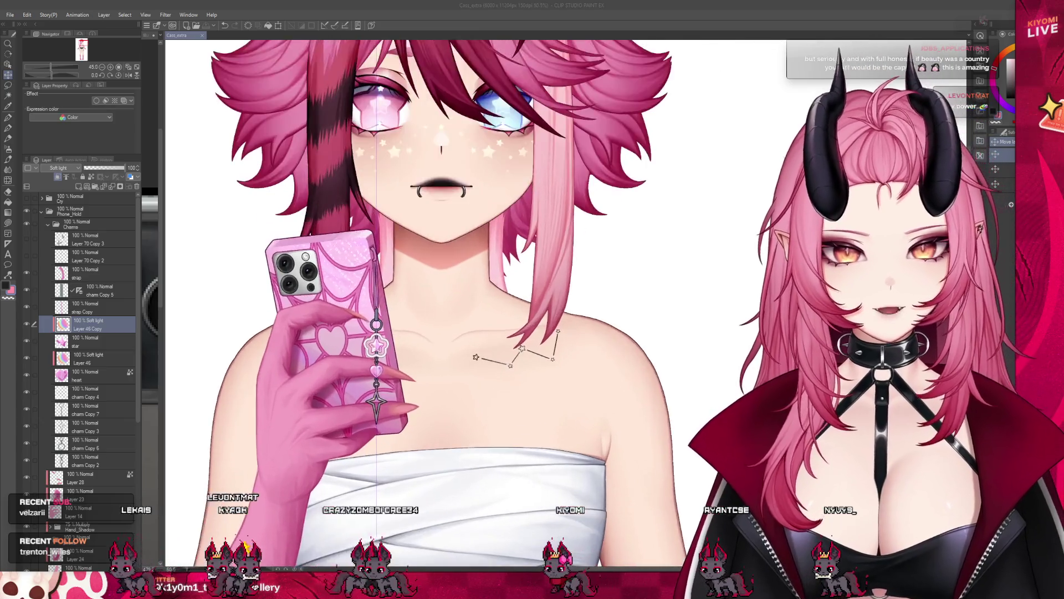
pyautogui.scroll(3, 499, 333)
pyautogui.scroll(3, 499, 333)
pyautogui.scroll(3, 499, 333)
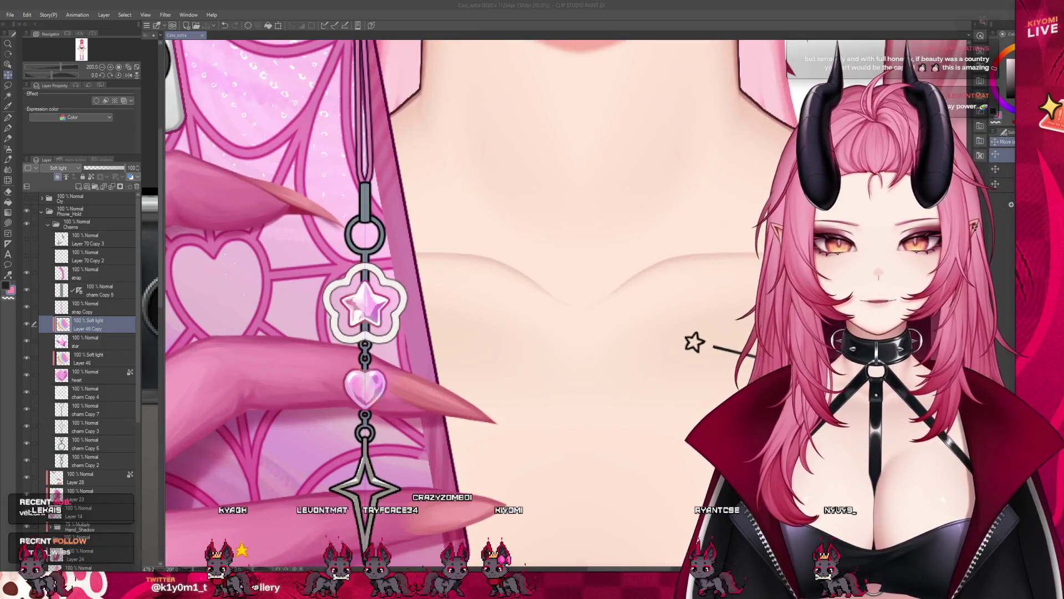
pyautogui.scroll(3, 416, 291)
pyautogui.scroll(2, 416, 291)
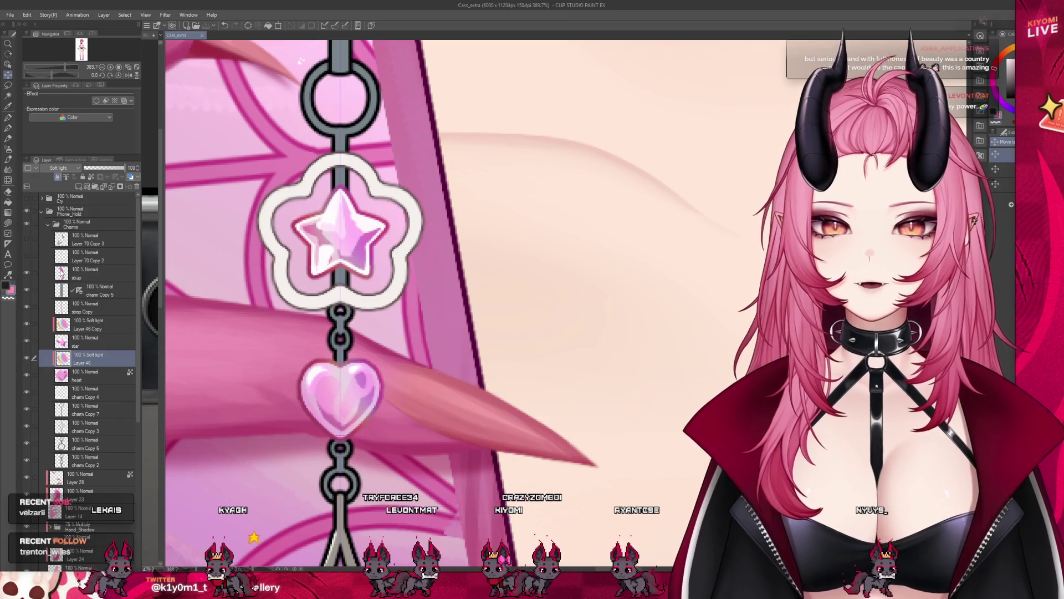
# Step: Switch the heart sheen layer's blend from Soft light to Overlay at about 47% opacity
pyautogui.press('Down')
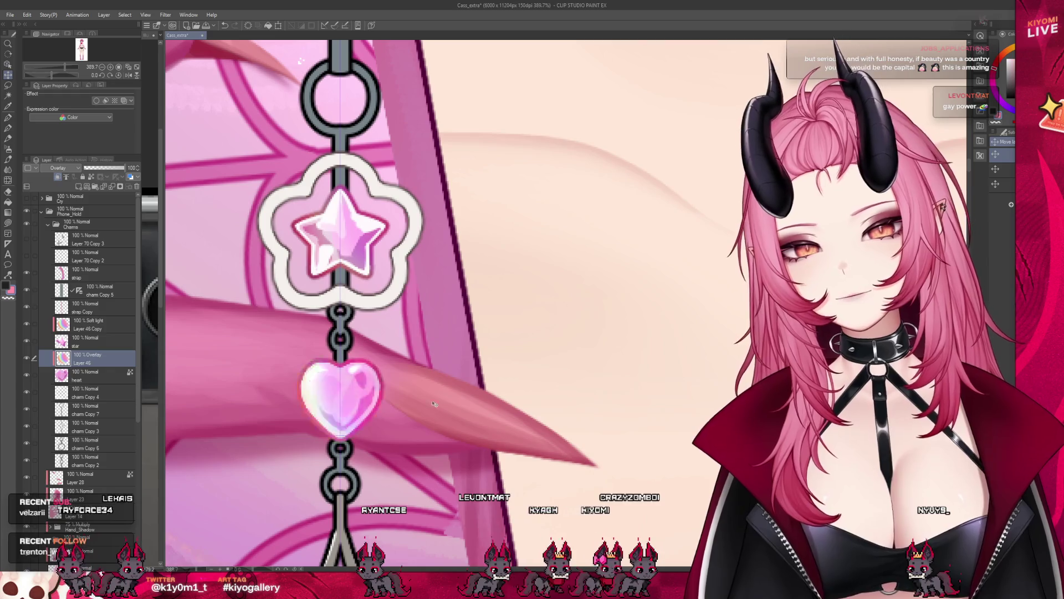
pyautogui.scroll(-2, 434, 403)
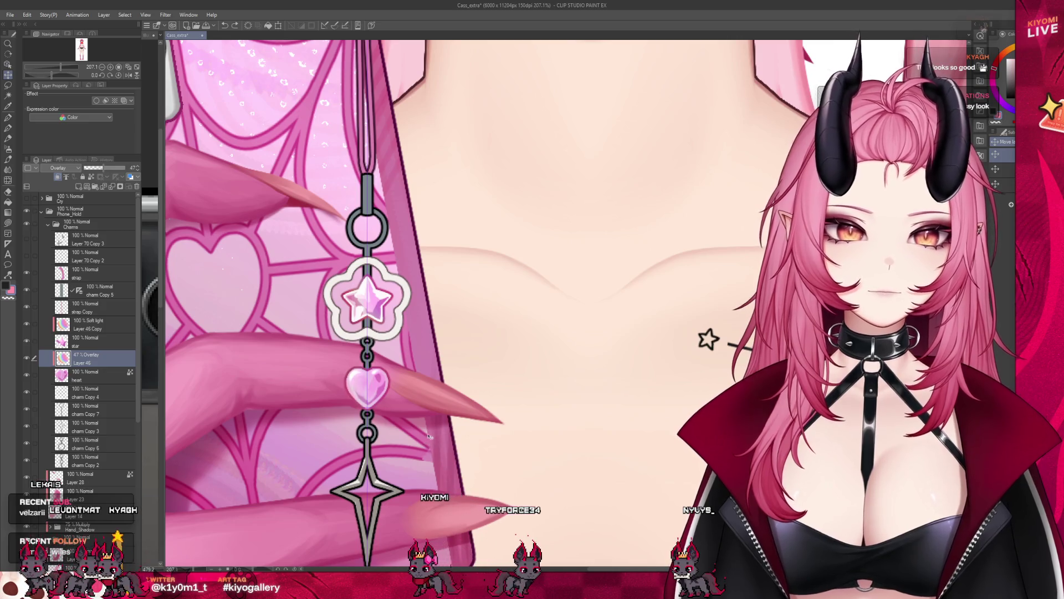
pyautogui.scroll(-2, 430, 436)
pyautogui.scroll(-2, 415, 441)
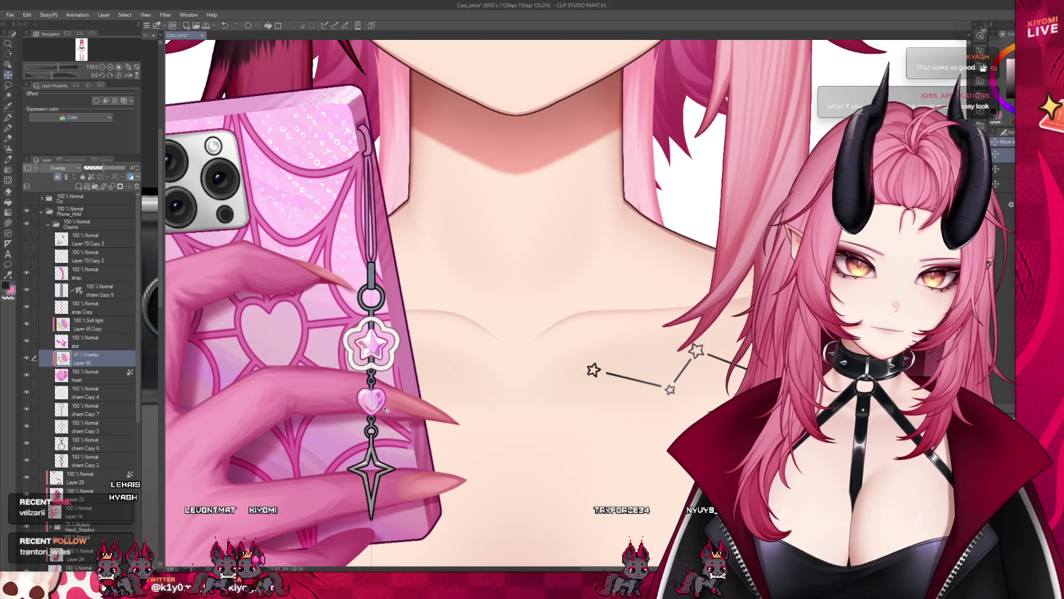
pyautogui.scroll(-2, 385, 409)
pyautogui.scroll(-1, 379, 391)
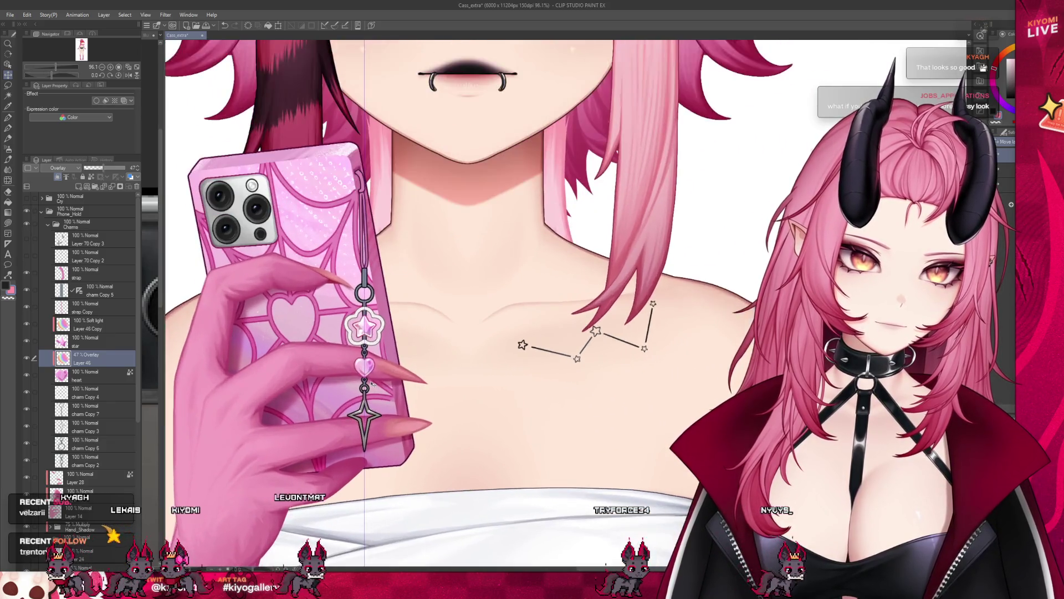
pyautogui.scroll(1, 374, 383)
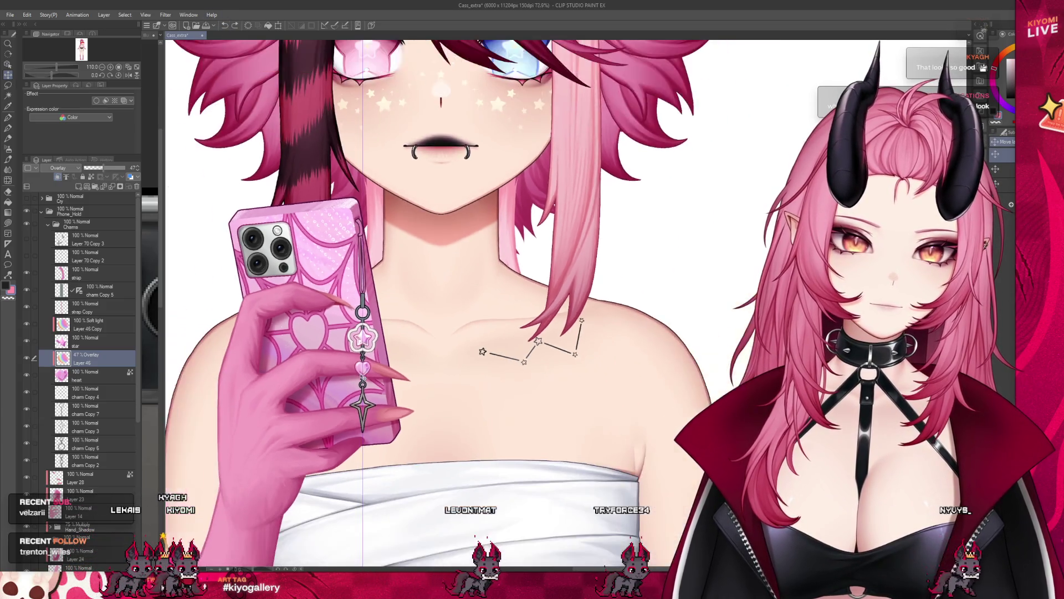
pyautogui.scroll(-2, 374, 383)
pyautogui.scroll(-1, 373, 383)
pyautogui.scroll(3, 374, 383)
pyautogui.scroll(2, 373, 384)
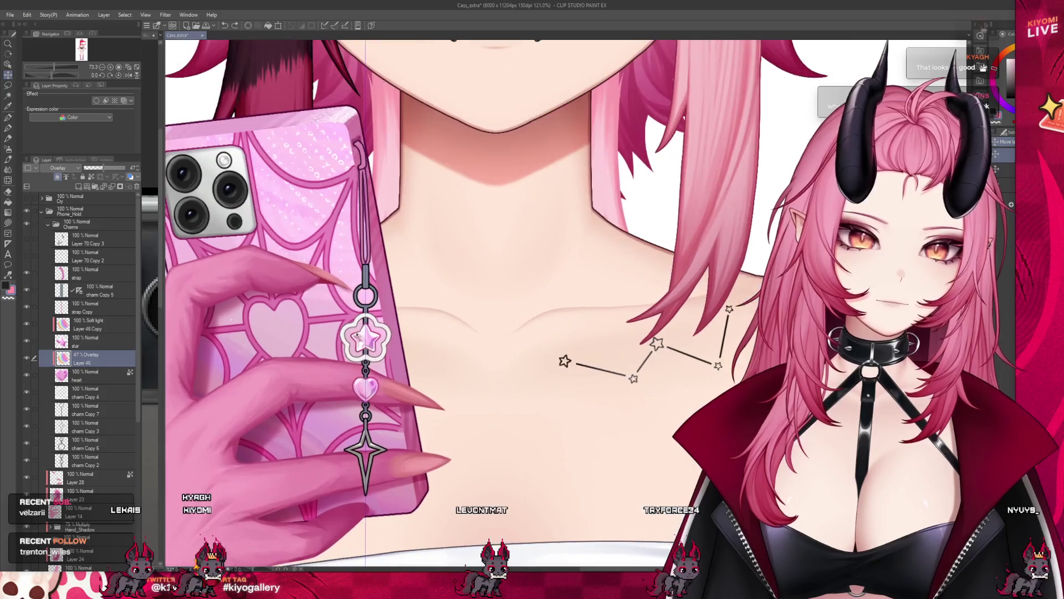
# Step: Give the star pendant's sheen layer an Overlay blend at 47% opacity, matching the heart
pyautogui.click(84, 327)
pyautogui.hotkey('ctrl', '+')
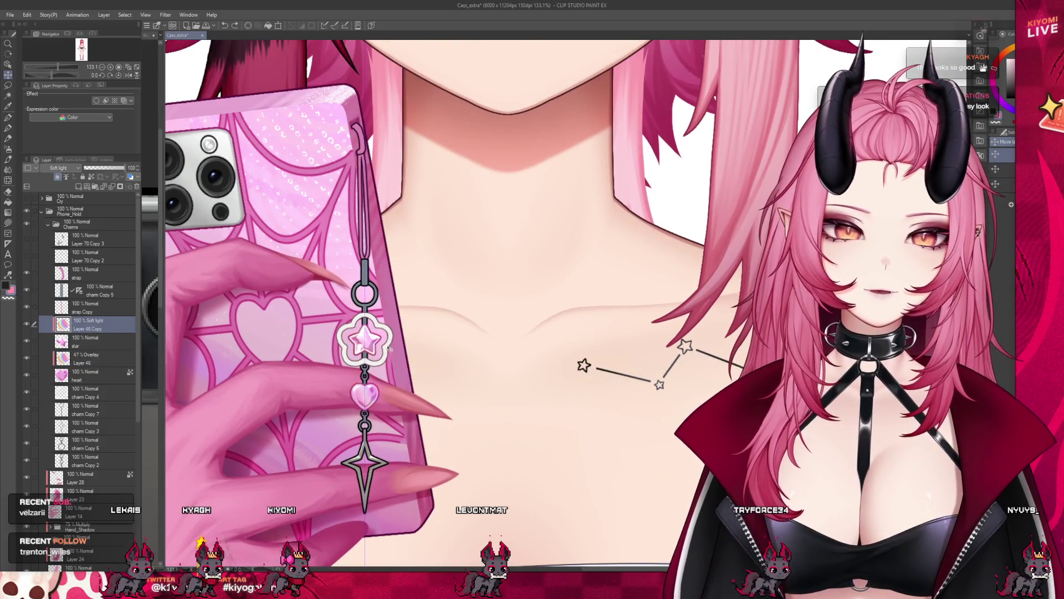
pyautogui.scroll(-3, 334, 247)
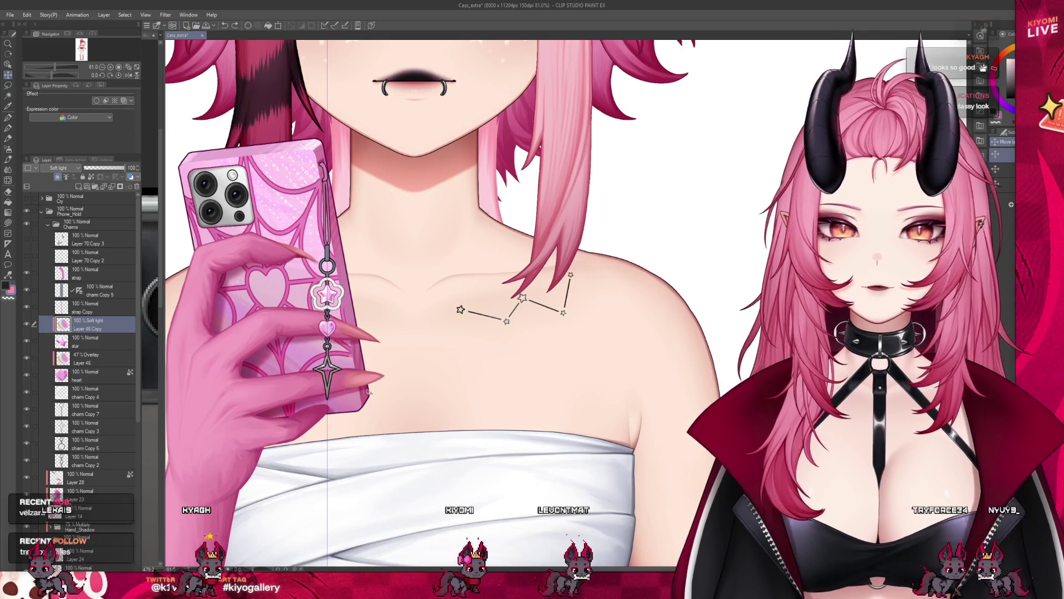
pyautogui.scroll(-3, 391, 271)
pyautogui.scroll(3, 391, 271)
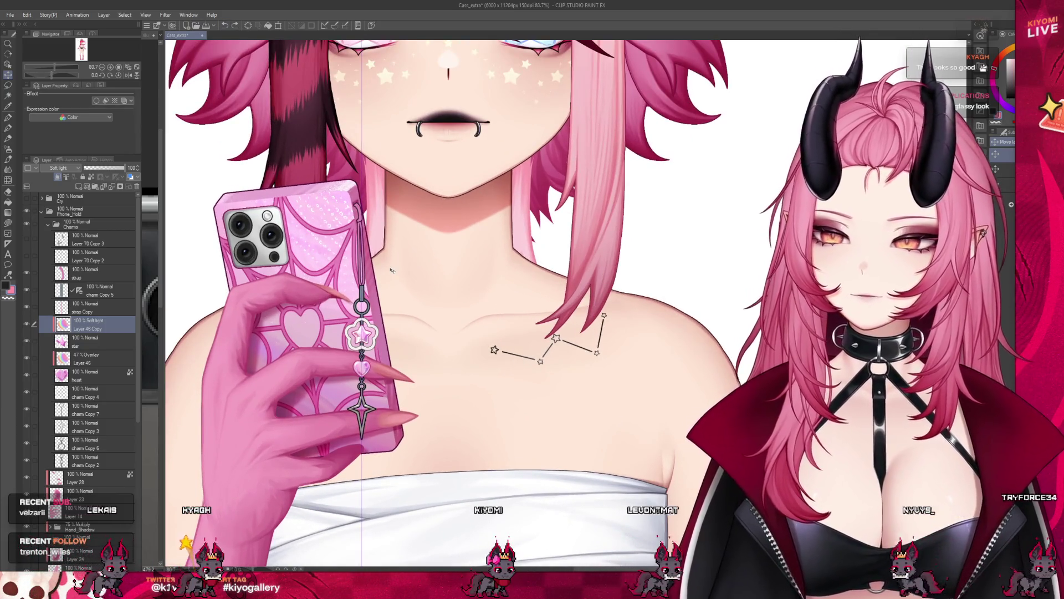
pyautogui.scroll(3, 391, 271)
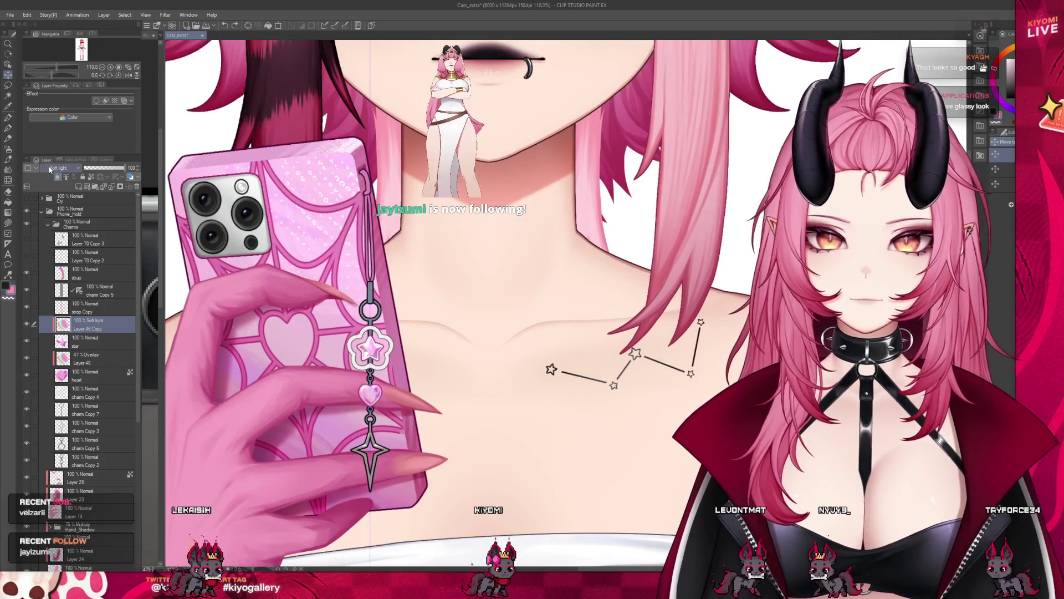
pyautogui.scroll(3, 391, 270)
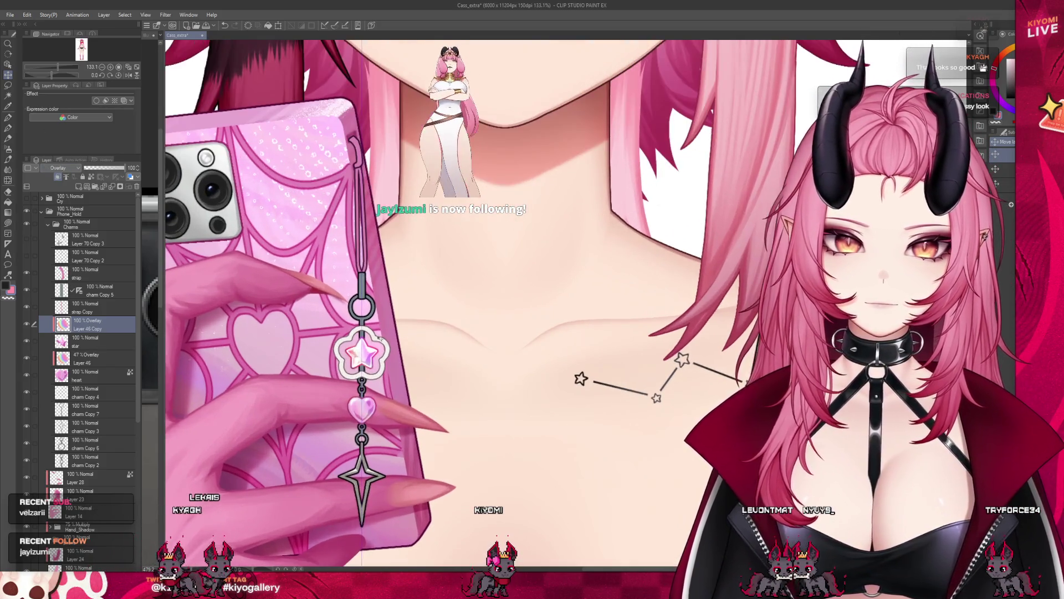
pyautogui.scroll(2, 391, 270)
pyautogui.scroll(2, 390, 270)
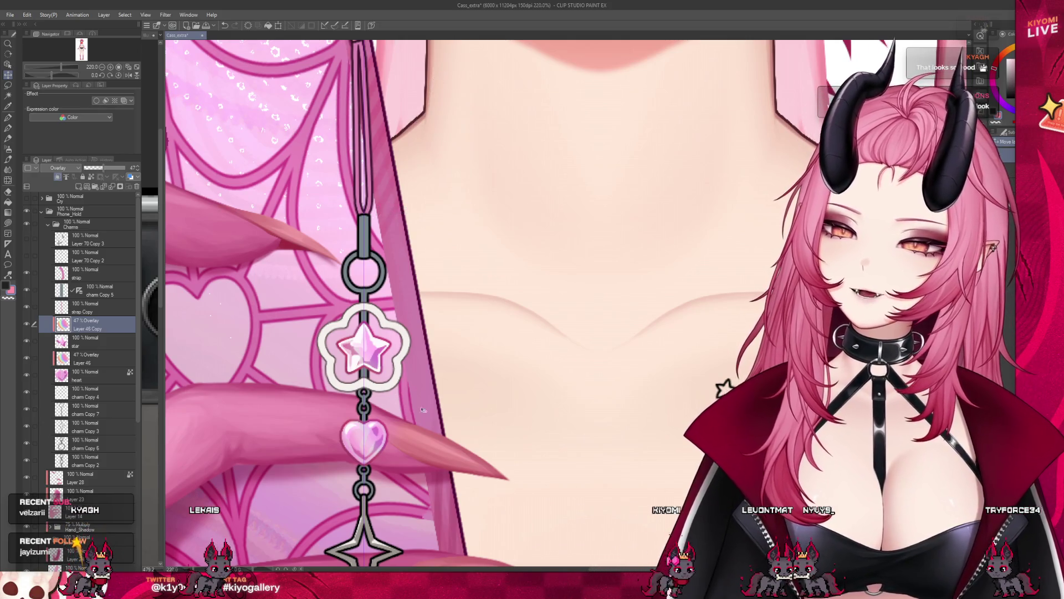
pyautogui.scroll(-3, 408, 402)
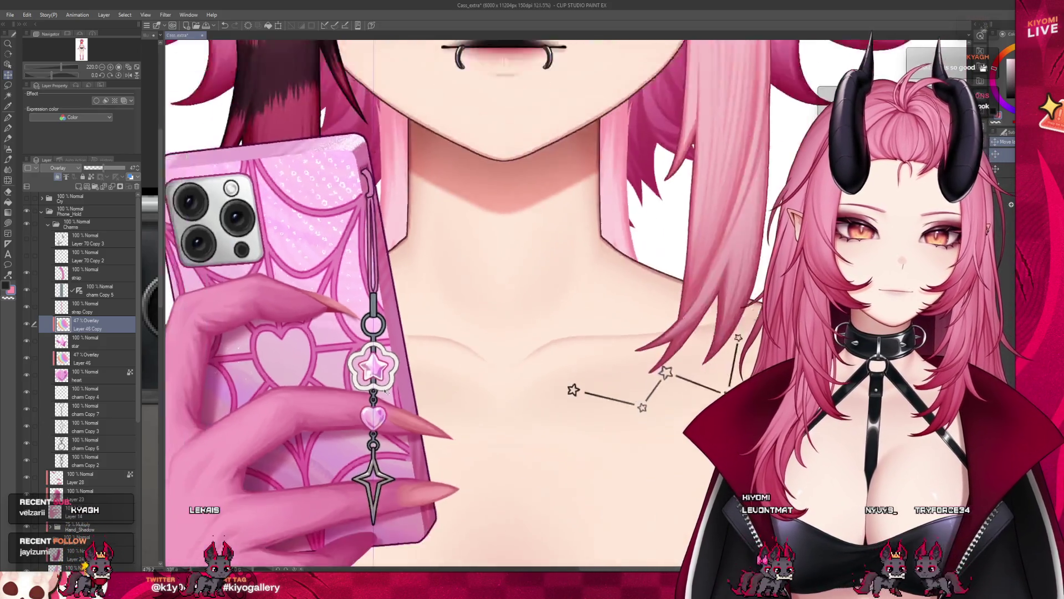
pyautogui.scroll(-3, 407, 333)
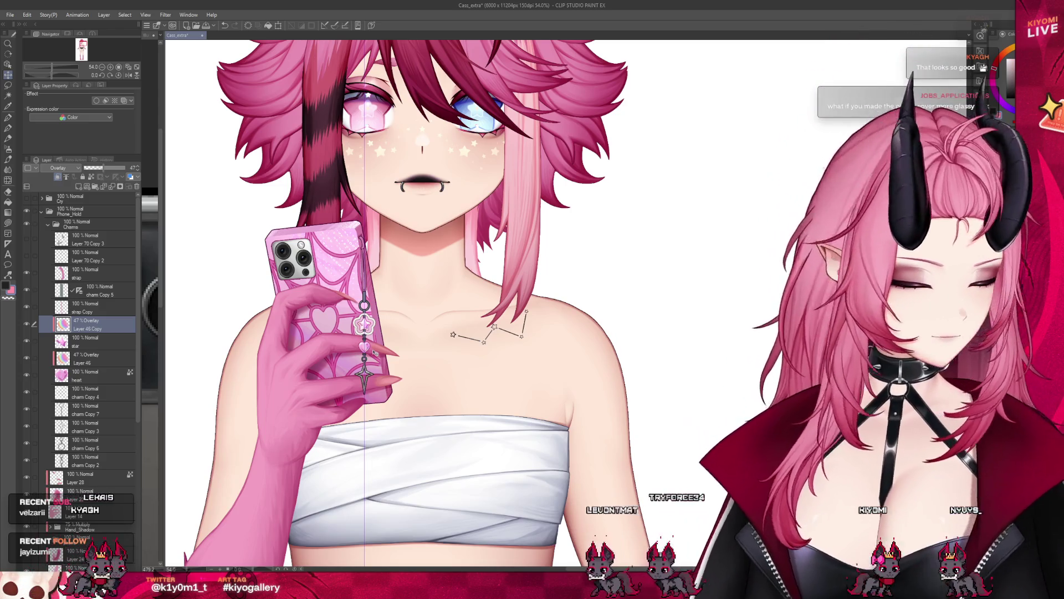
pyautogui.scroll(1, 384, 296)
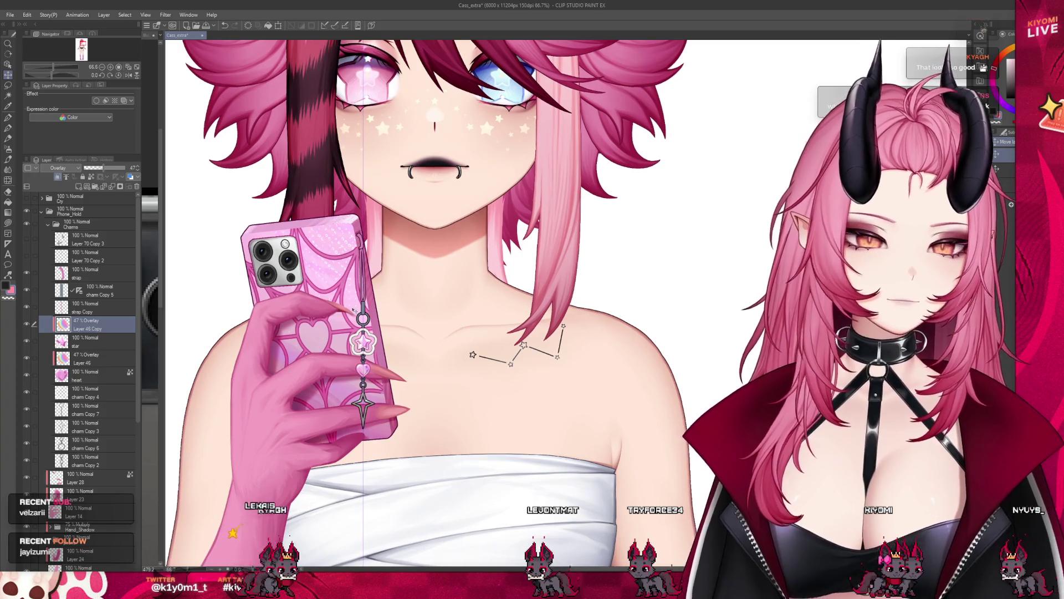
pyautogui.scroll(4, 516, 350)
pyautogui.scroll(2, 516, 349)
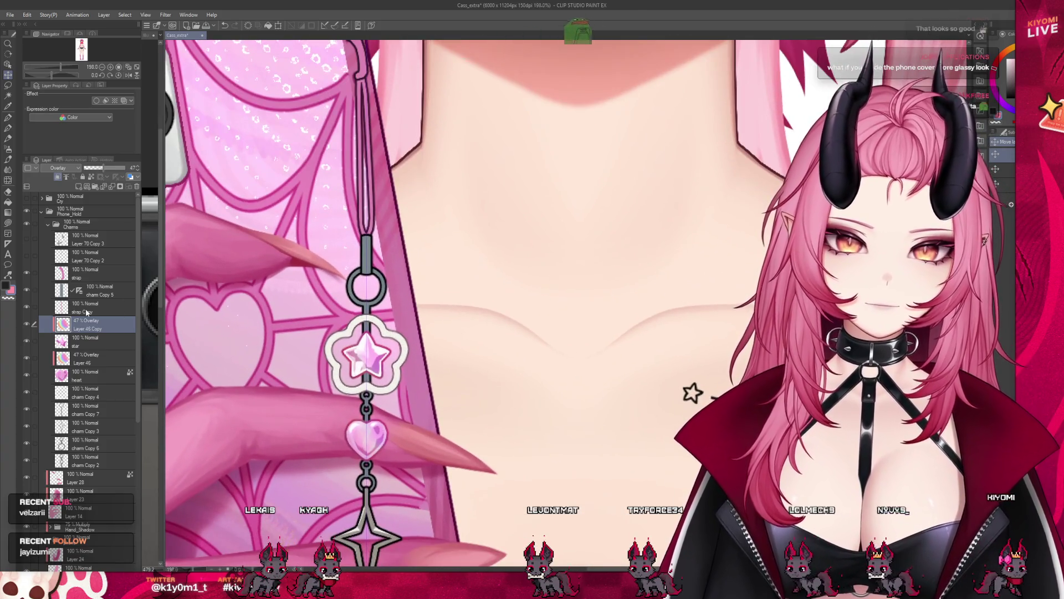
pyautogui.click(83, 308)
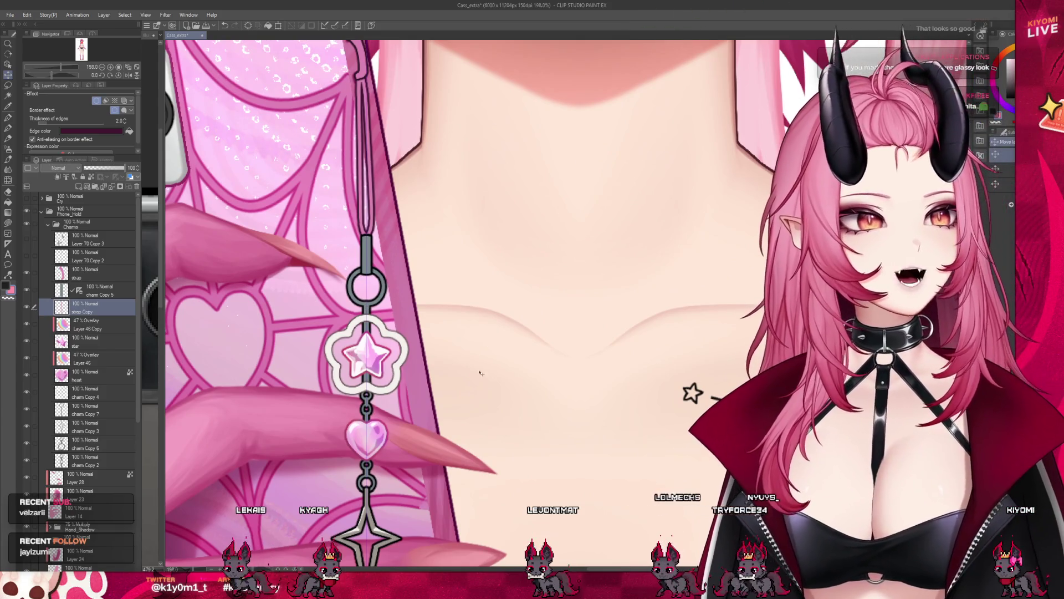
pyautogui.scroll(-1, 516, 350)
pyautogui.scroll(2, 516, 349)
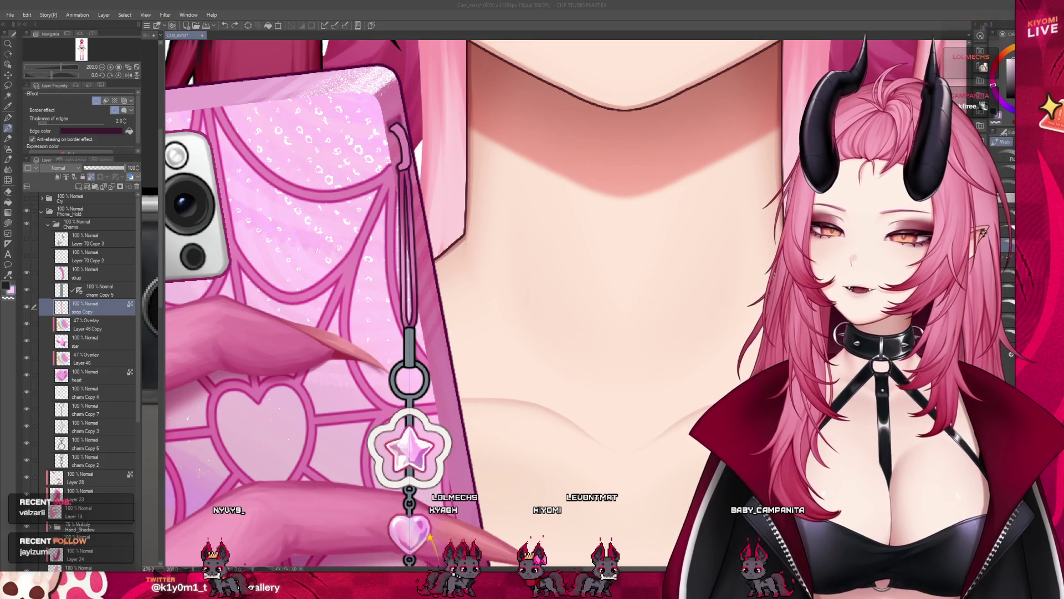
pyautogui.scroll(-2, 636, 434)
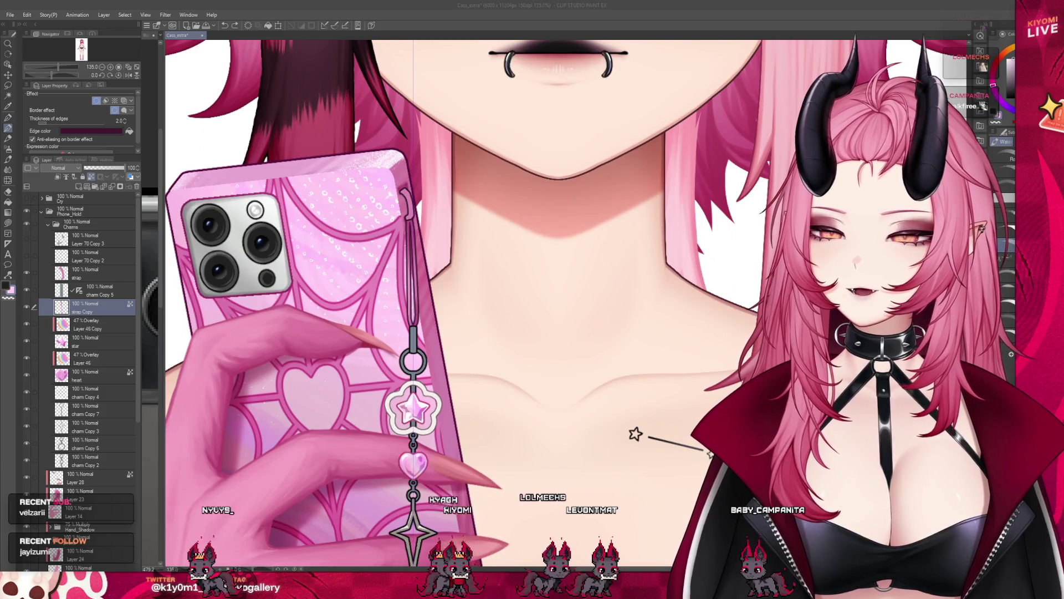
pyautogui.scroll(-3, 533, 300)
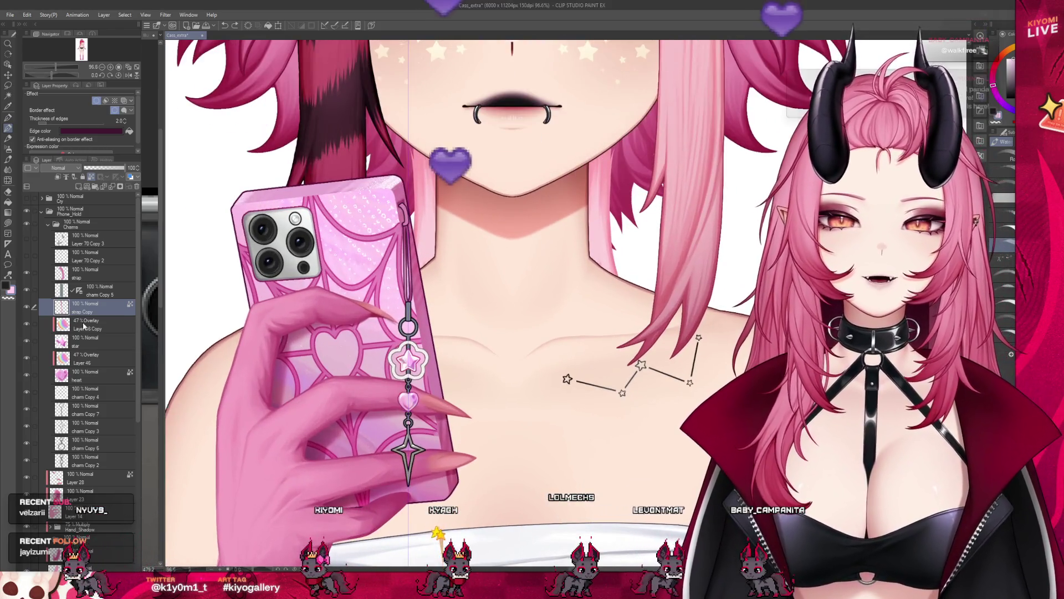
pyautogui.click(91, 323)
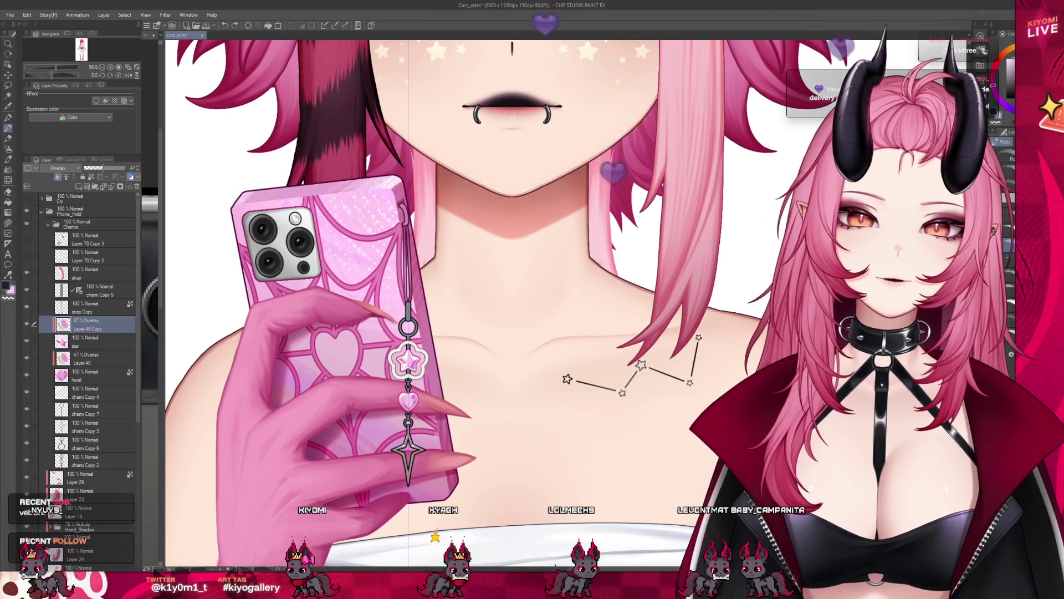
pyautogui.scroll(-2, 533, 333)
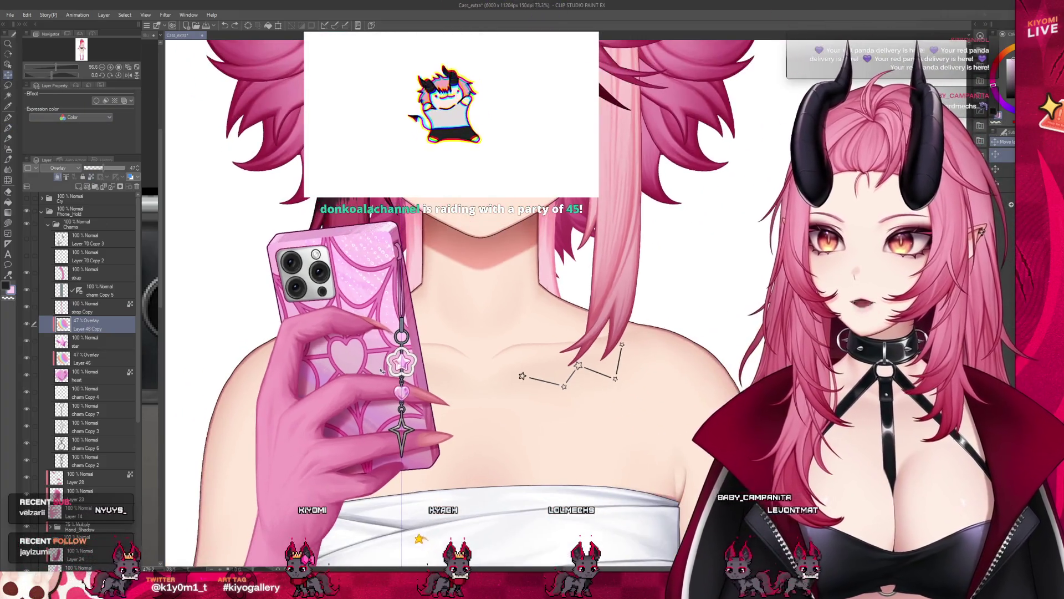
pyautogui.scroll(-3, 532, 334)
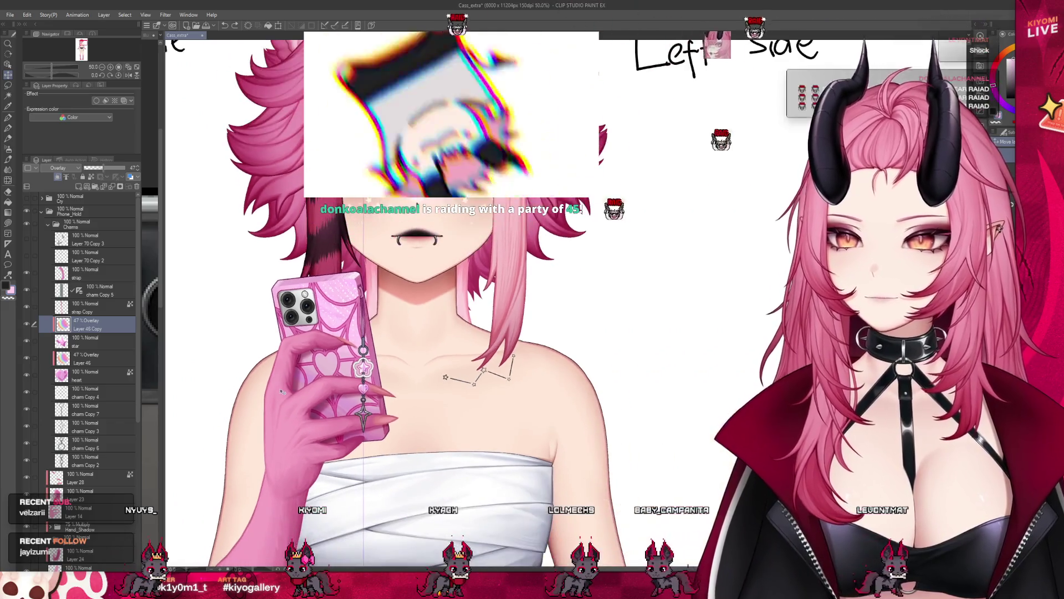